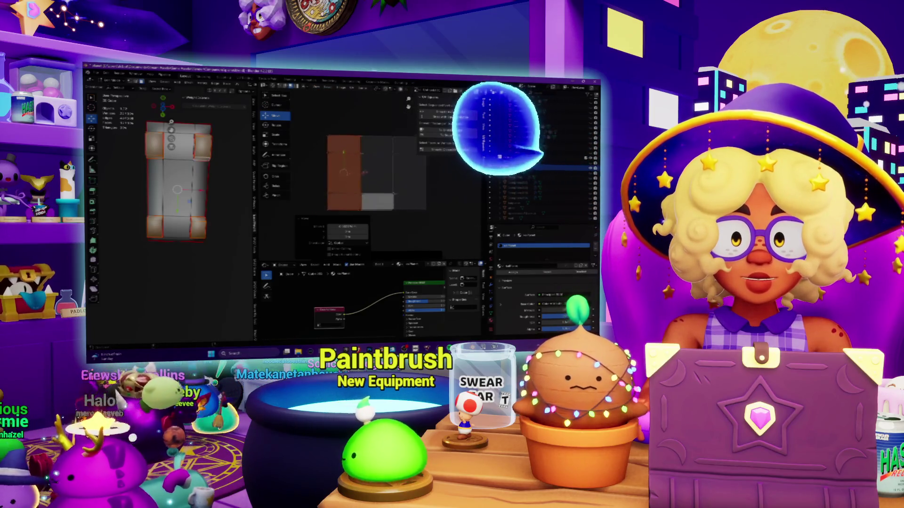
Step: Invert the UV face selection and scale the newly selected faces narrower along X
{"action": "middle_click_drag", "start_coordinate": [375, 173], "coordinate": [367, 183]}
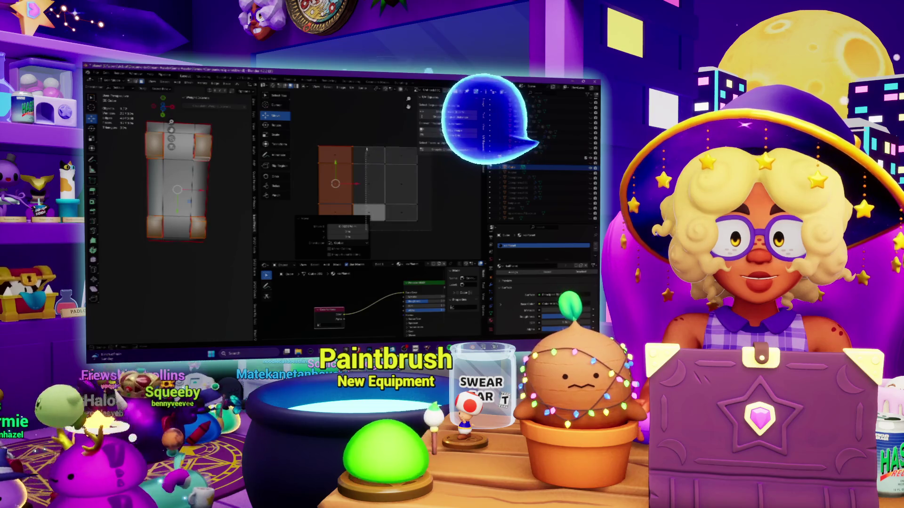
{"action": "key", "text": "ctrl+i"}
{"action": "key", "text": "s"}
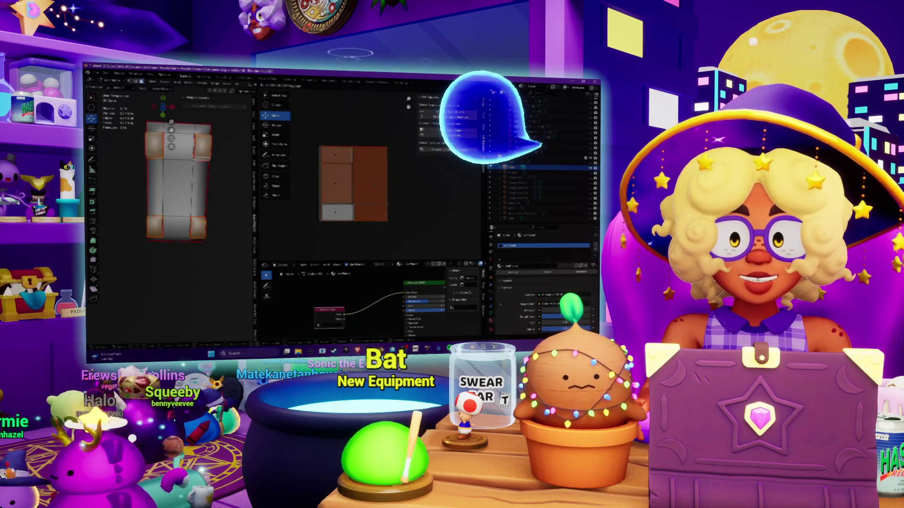
{"action": "mouse_move", "coordinate": [357, 351]}
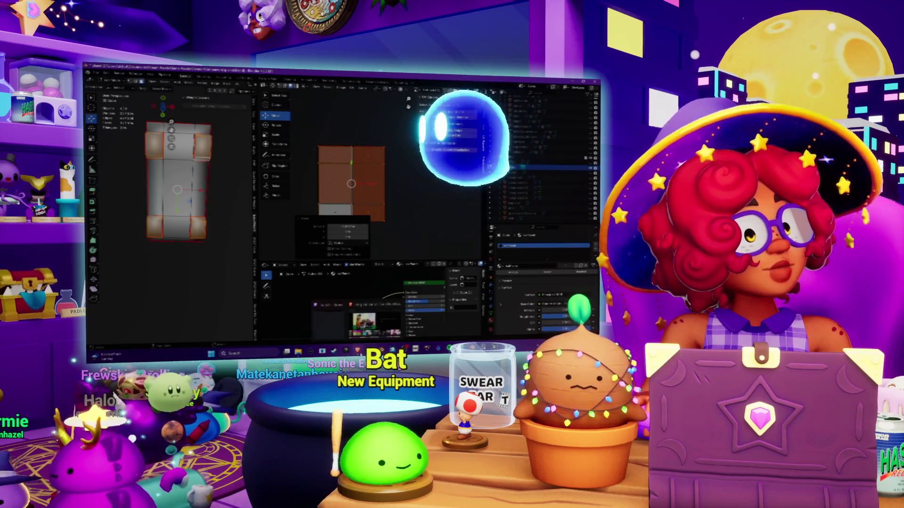
{"action": "left_click", "coordinate": [364, 323]}
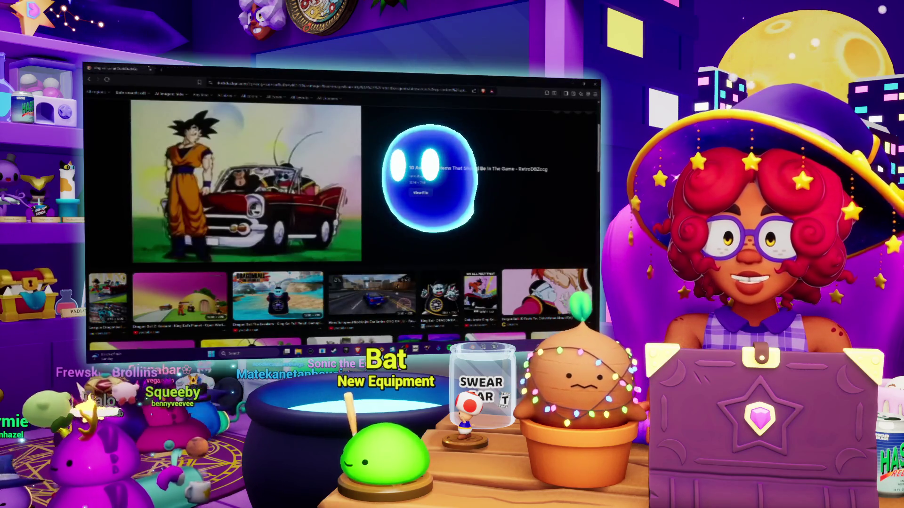
{"action": "left_click", "coordinate": [160, 68]}
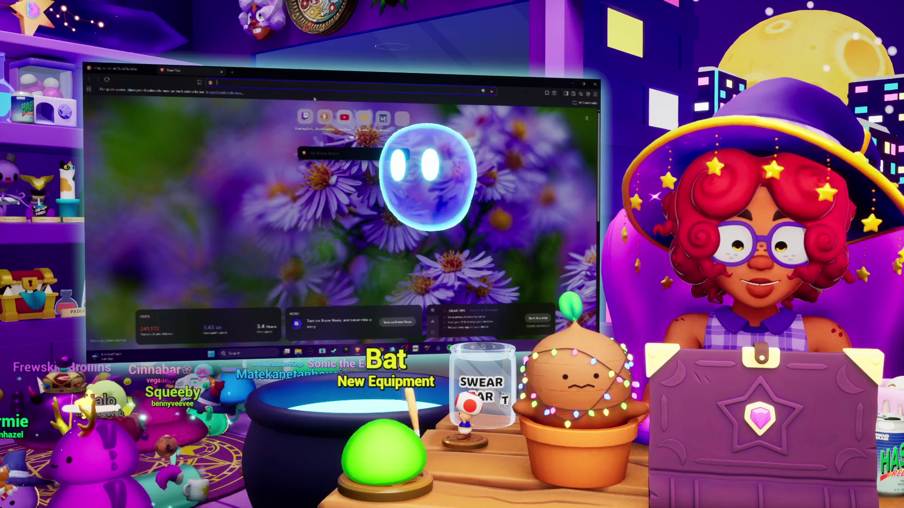
{"action": "type", "text": "captain beach"}
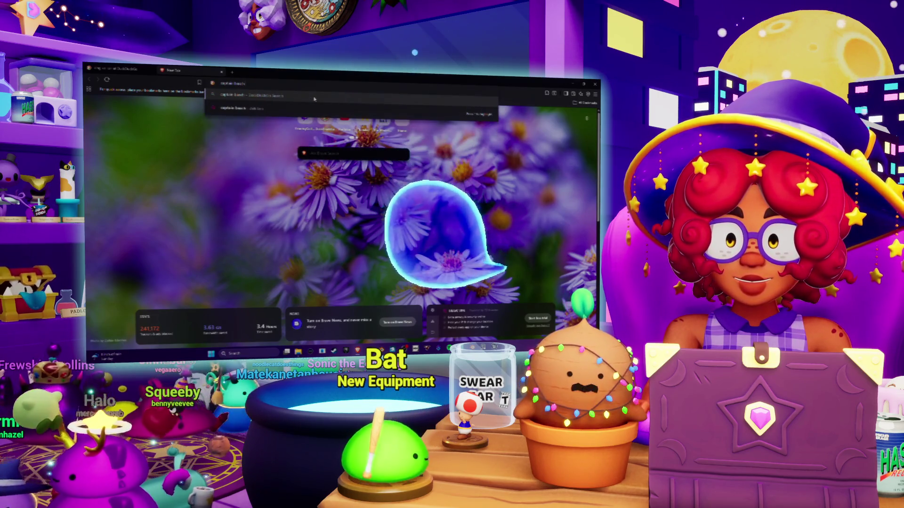
{"action": "key", "text": "Return"}
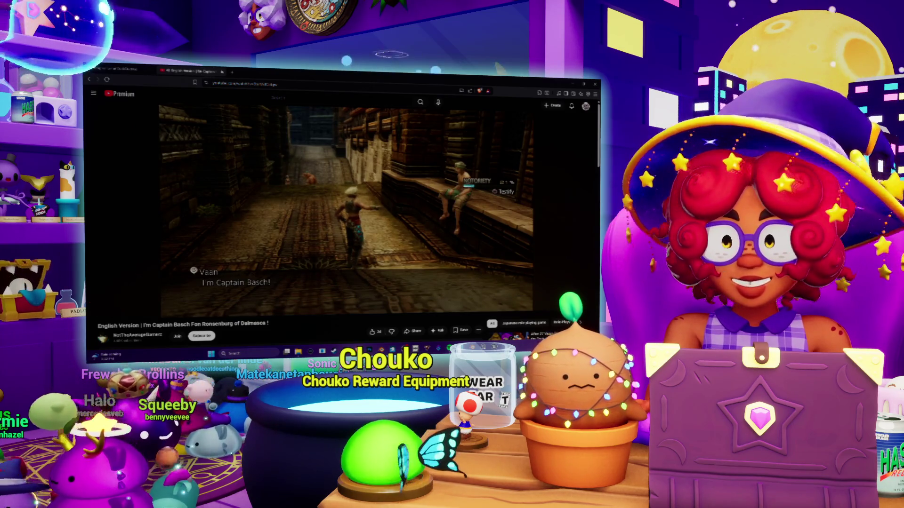
{"action": "key", "text": "ctrl+Tab"}
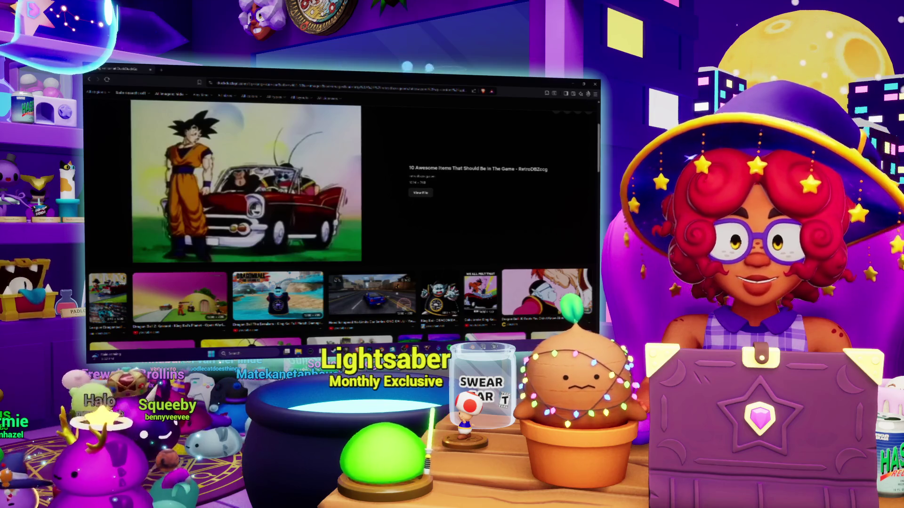
{"action": "key", "text": "alt+Tab"}
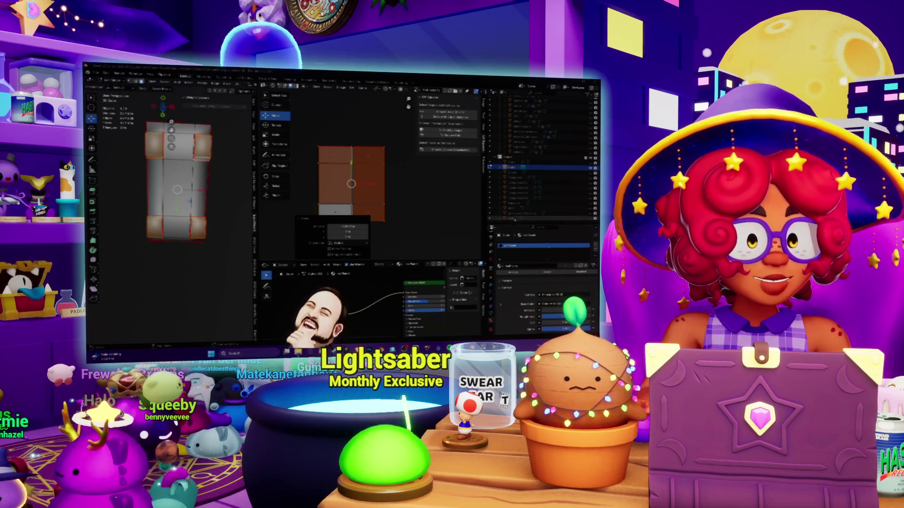
{"action": "scroll", "coordinate": [396, 194], "scroll_direction": "up", "scroll_amount": 2}
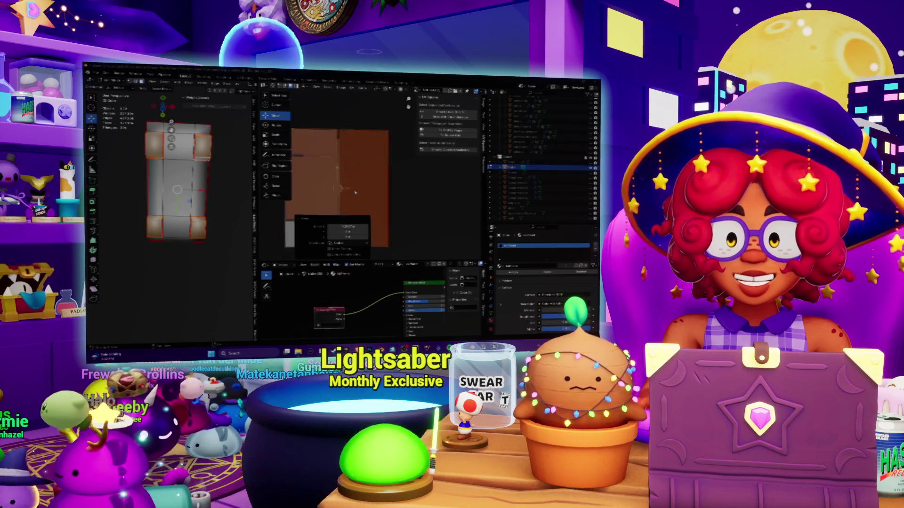
{"action": "scroll", "coordinate": [359, 185], "scroll_direction": "up", "scroll_amount": 2}
{"action": "scroll", "coordinate": [359, 183], "scroll_direction": "down", "scroll_amount": 2}
{"action": "scroll", "coordinate": [359, 174], "scroll_direction": "down", "scroll_amount": 1}
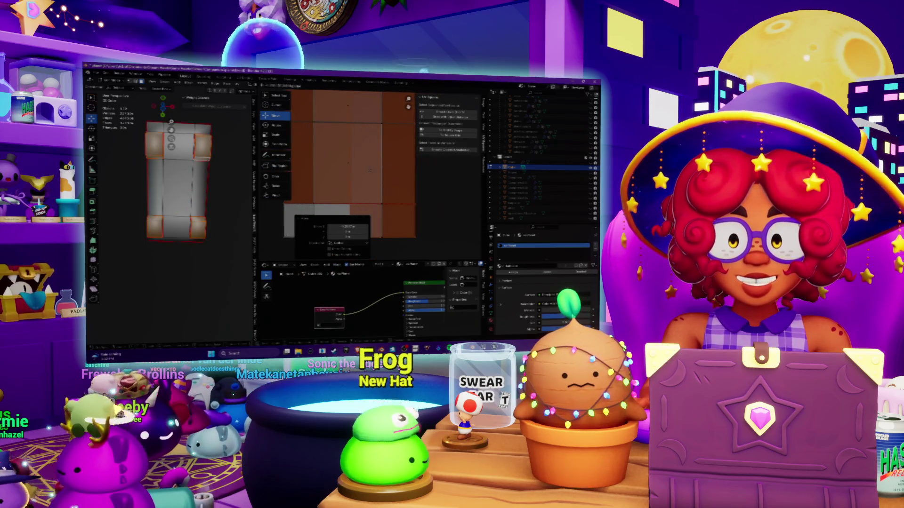
{"action": "scroll", "coordinate": [378, 166], "scroll_direction": "down", "scroll_amount": 1}
{"action": "scroll", "coordinate": [377, 166], "scroll_direction": "down", "scroll_amount": 1}
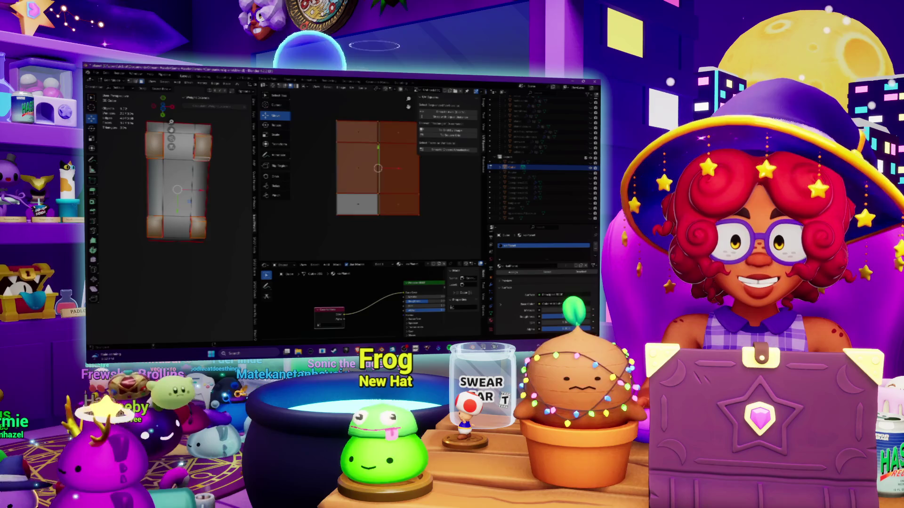
Step: Hide the right-hand UV island so only the single vertical strip of faces remains visible
{"action": "middle_click_drag", "start_coordinate": [436, 195], "coordinate": [427, 241], "text": "shift"}
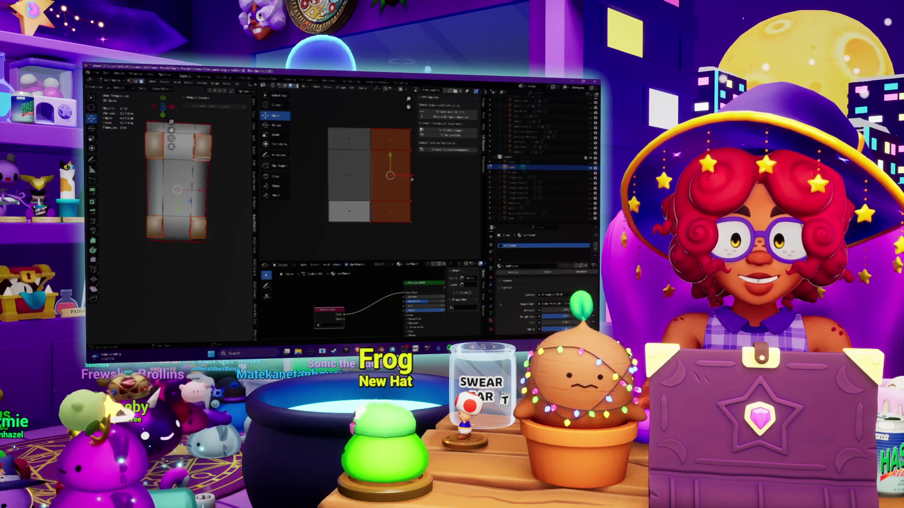
{"action": "key", "text": "Delete"}
{"action": "key", "text": "a"}
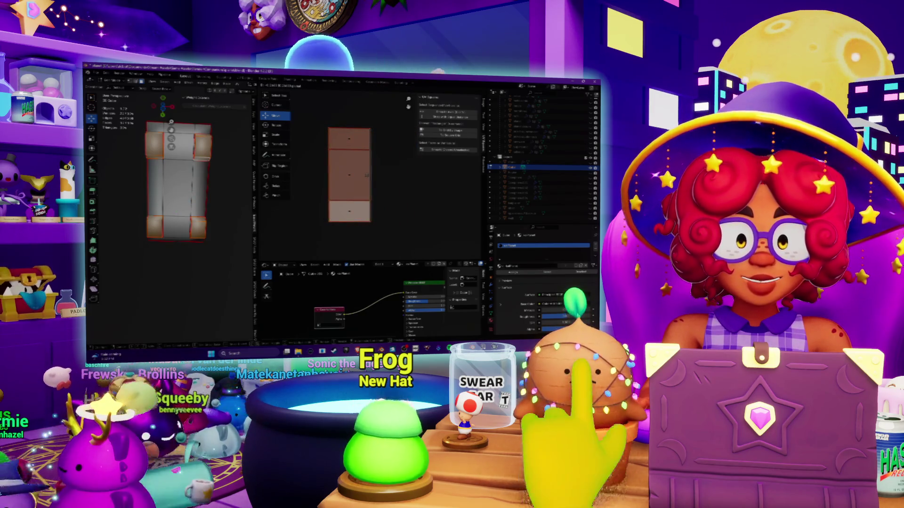
{"action": "key", "text": "m"}
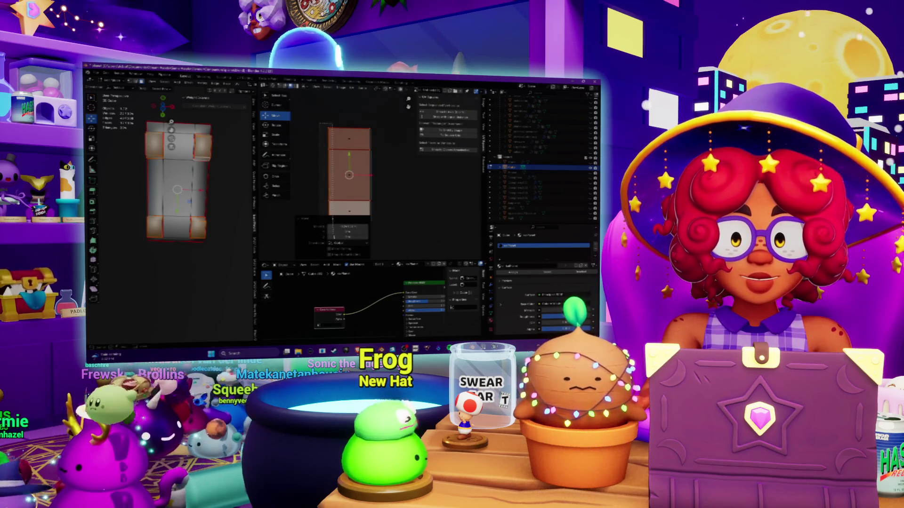
{"action": "left_click", "coordinate": [339, 233]}
{"action": "scroll", "coordinate": [382, 186], "scroll_direction": "up", "scroll_amount": 2}
{"action": "scroll", "coordinate": [383, 186], "scroll_direction": "up", "scroll_amount": 1}
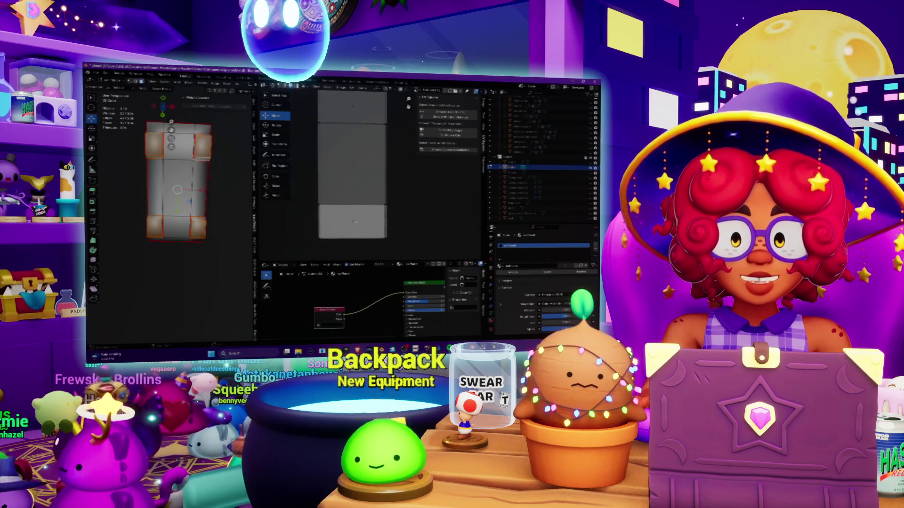
{"action": "scroll", "coordinate": [362, 172], "scroll_direction": "down", "scroll_amount": 2}
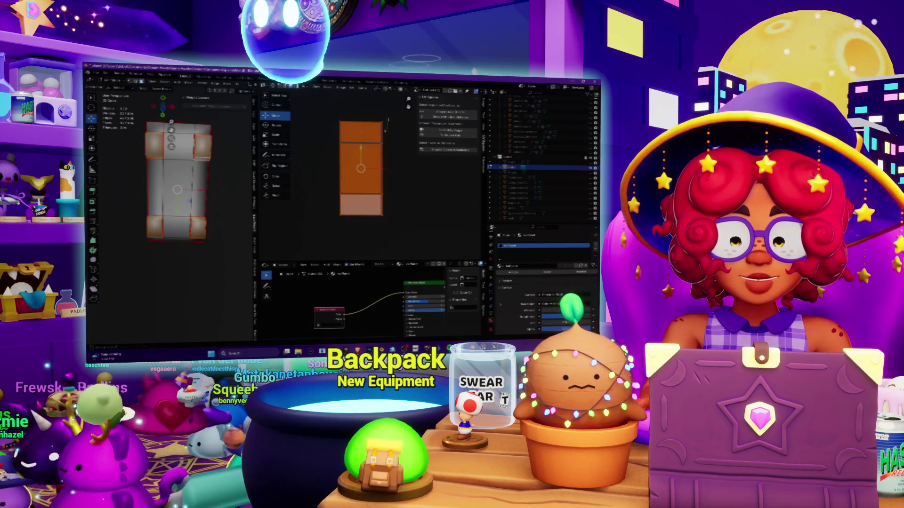
Step: Select the remaining vertical strip and begin scaling it
{"action": "left_click", "coordinate": [374, 247]}
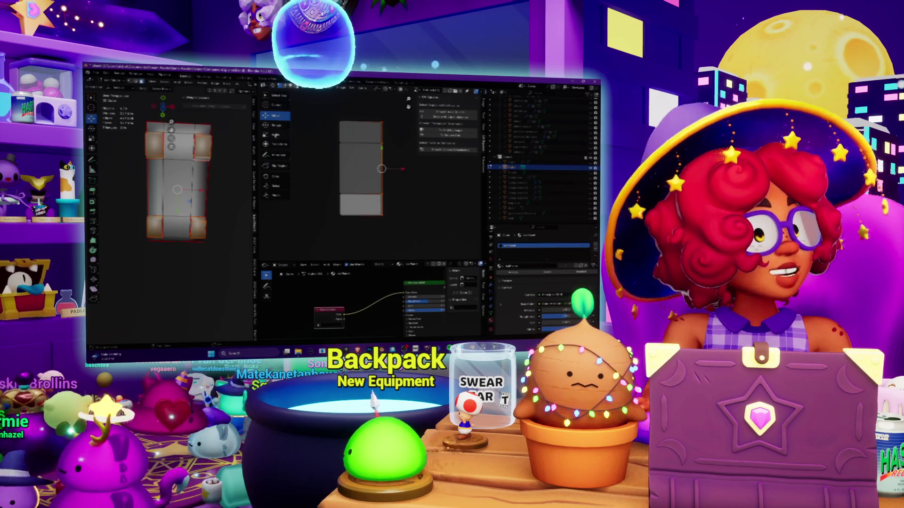
{"action": "key", "text": "shift+space"}
{"action": "key", "text": "s"}
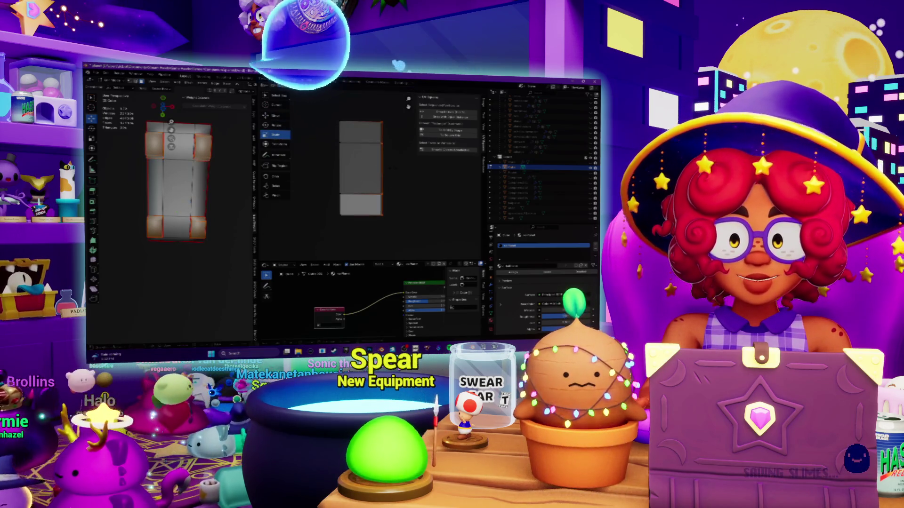
{"action": "left_click", "coordinate": [381, 168]}
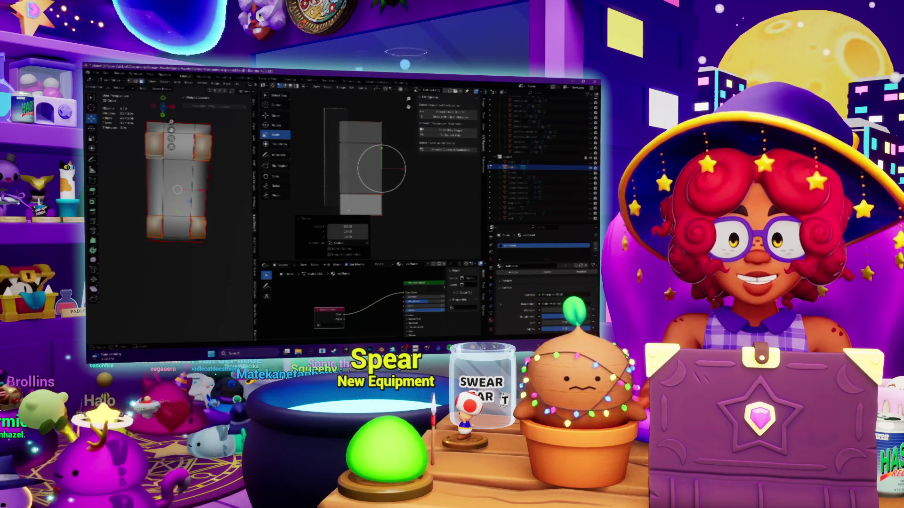
Step: Finish scaling the strip, nudge it upward and resize it beside the image square
{"action": "left_click", "coordinate": [344, 220]}
{"action": "left_click_drag", "start_coordinate": [339, 192], "coordinate": [339, 179]}
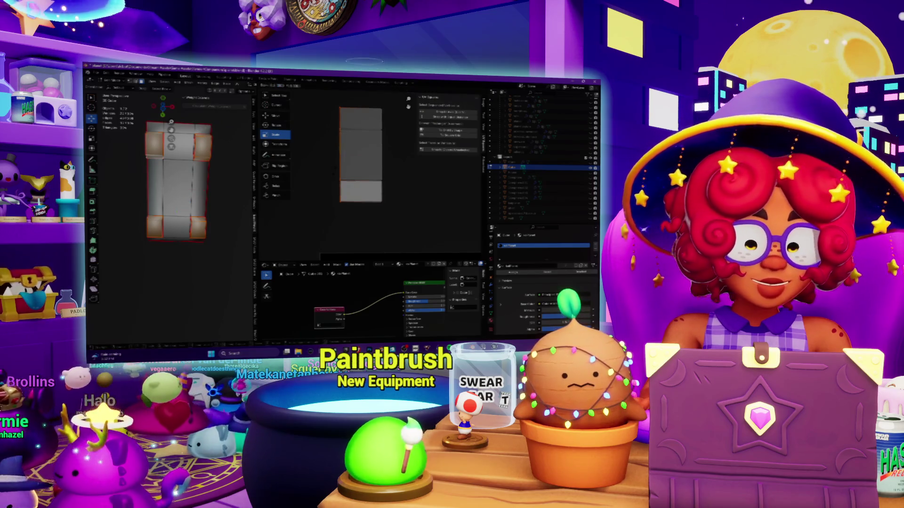
{"action": "left_click", "coordinate": [340, 154]}
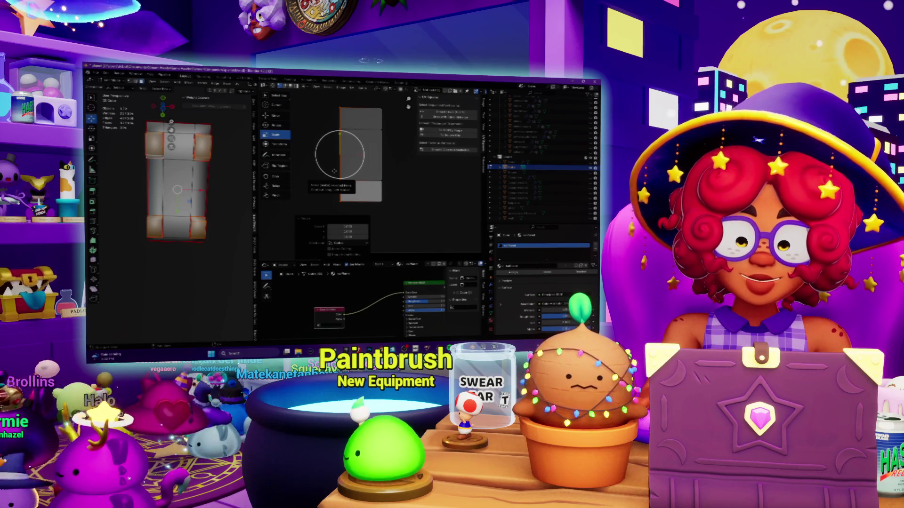
{"action": "left_click", "coordinate": [334, 171]}
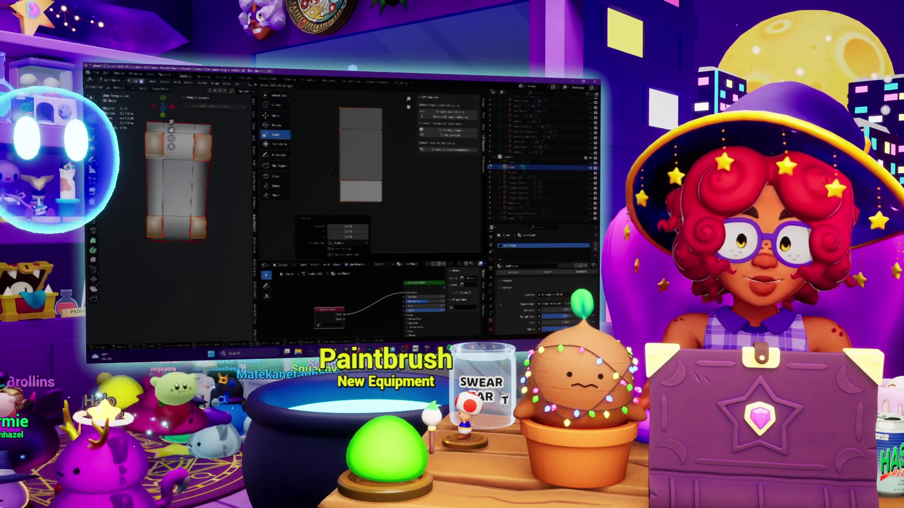
{"action": "left_click", "coordinate": [340, 154]}
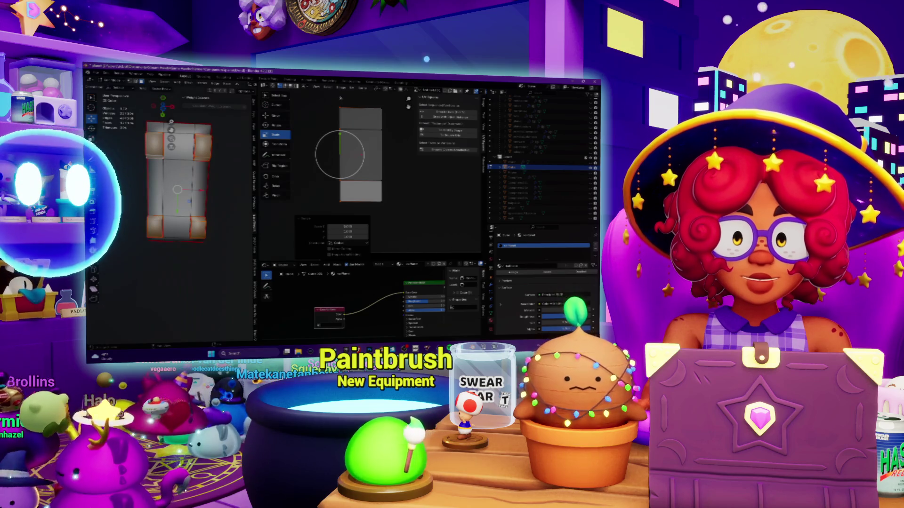
{"action": "left_click", "coordinate": [334, 171]}
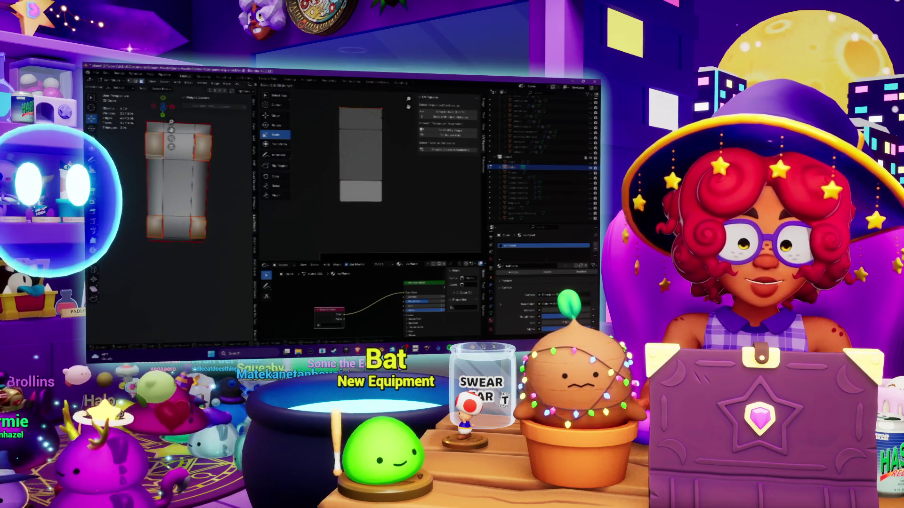
{"action": "left_click", "coordinate": [334, 171]}
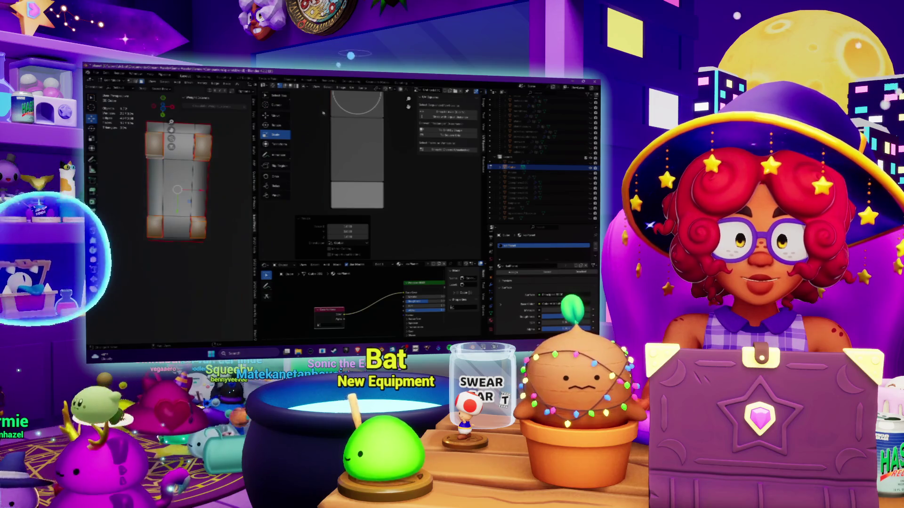
{"action": "left_click", "coordinate": [390, 108]}
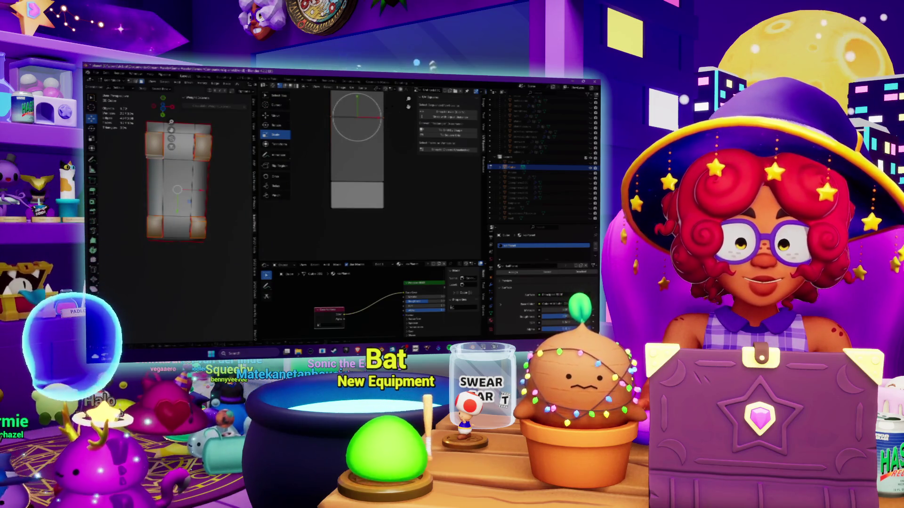
Step: Rescale the strip from its bottom edge, undoing and redoing until the height is right
{"action": "key", "text": "ctrl+a"}
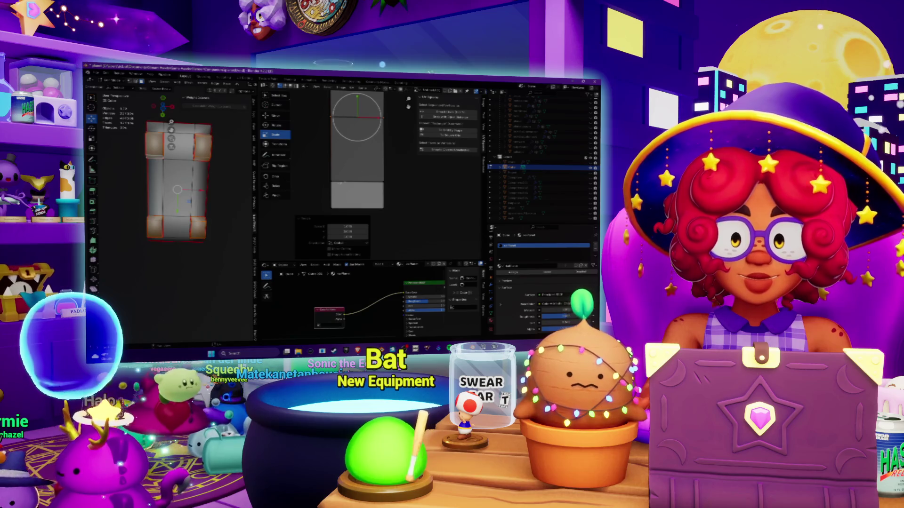
{"action": "key", "text": "Return"}
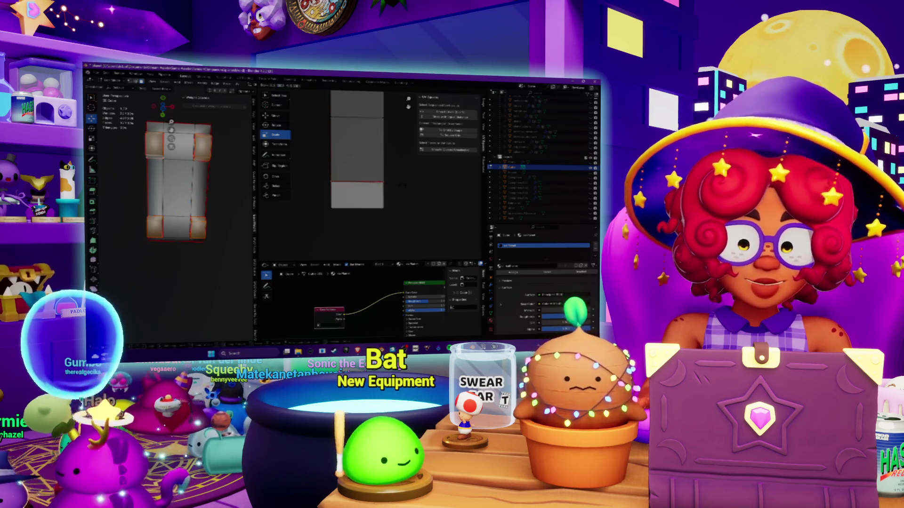
{"action": "key", "text": "ctrl+z"}
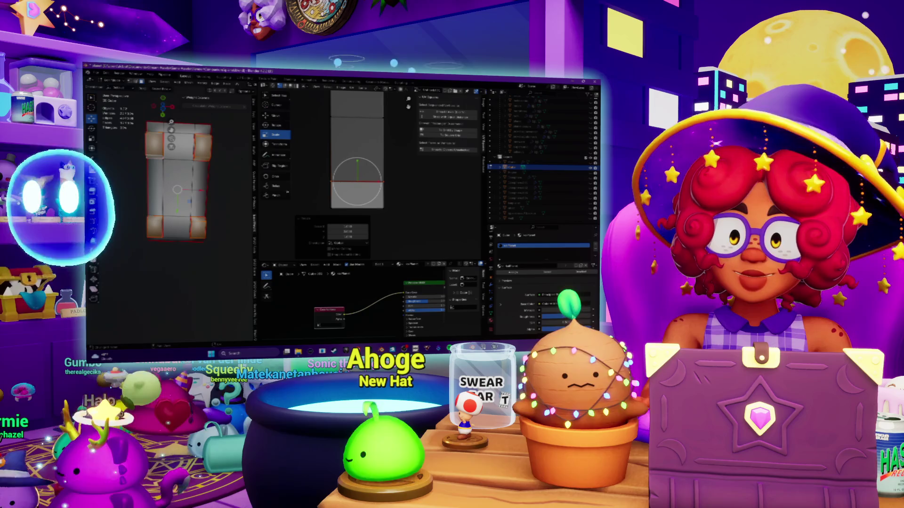
{"action": "key", "text": "ctrl+shift+z"}
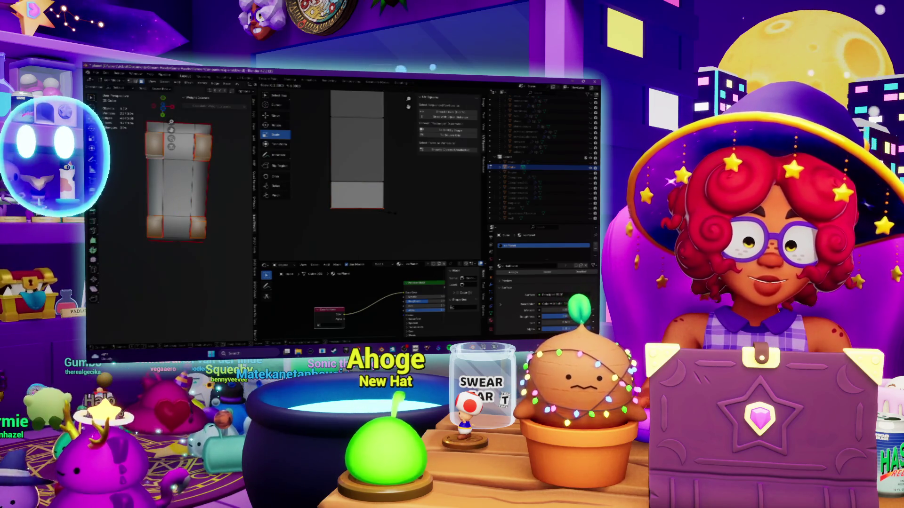
{"action": "key", "text": "ctrl+z"}
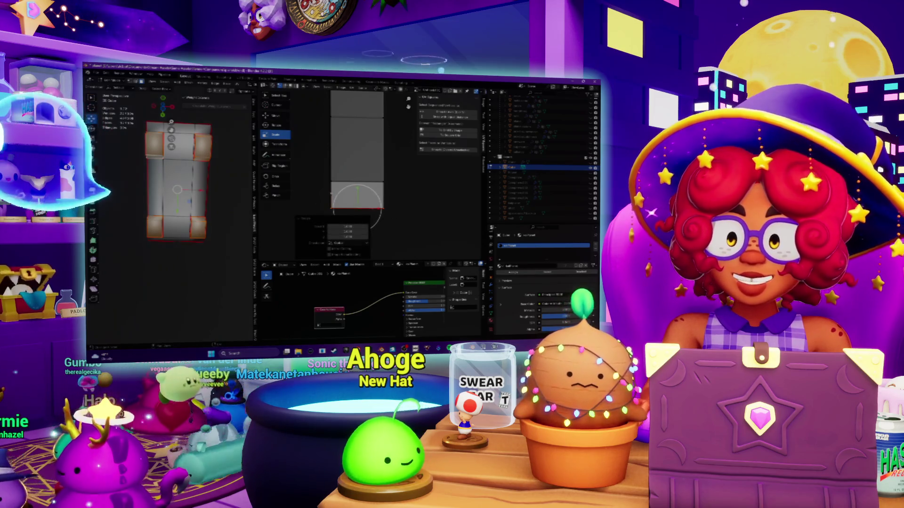
{"action": "key", "text": "ctrl+shift+z"}
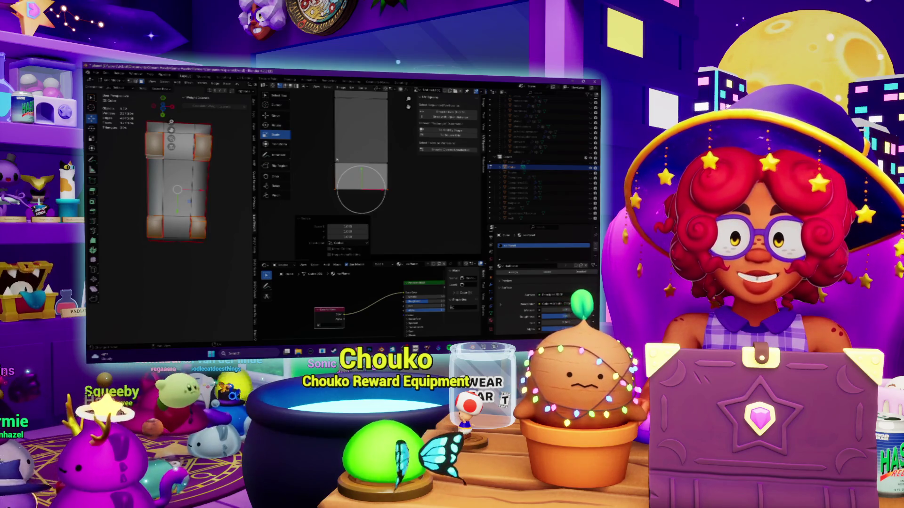
{"action": "scroll", "coordinate": [333, 170], "scroll_direction": "down", "scroll_amount": 2}
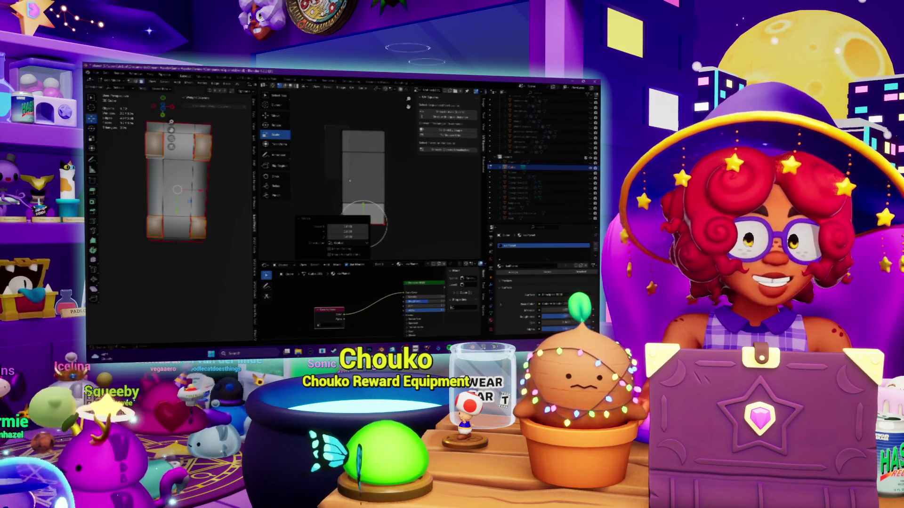
{"action": "scroll", "coordinate": [347, 156], "scroll_direction": "up", "scroll_amount": 2}
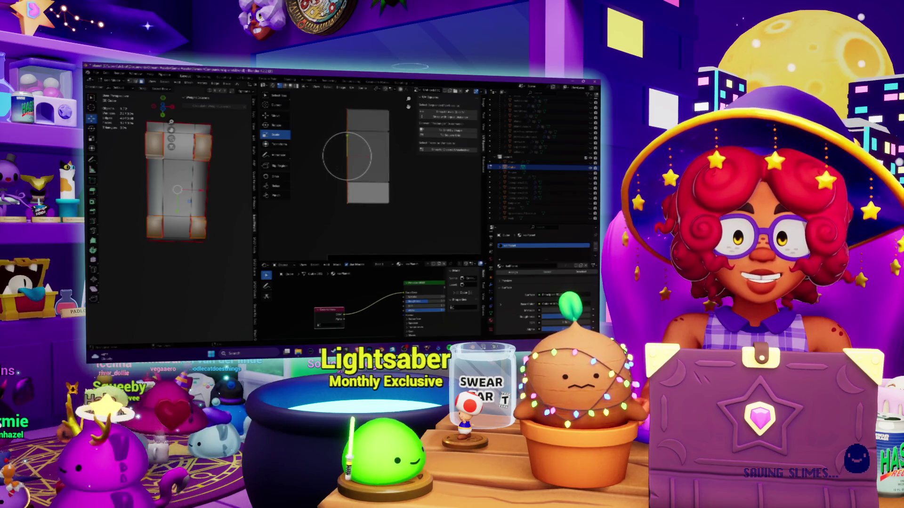
{"action": "scroll", "coordinate": [353, 162], "scroll_direction": "down", "scroll_amount": 3}
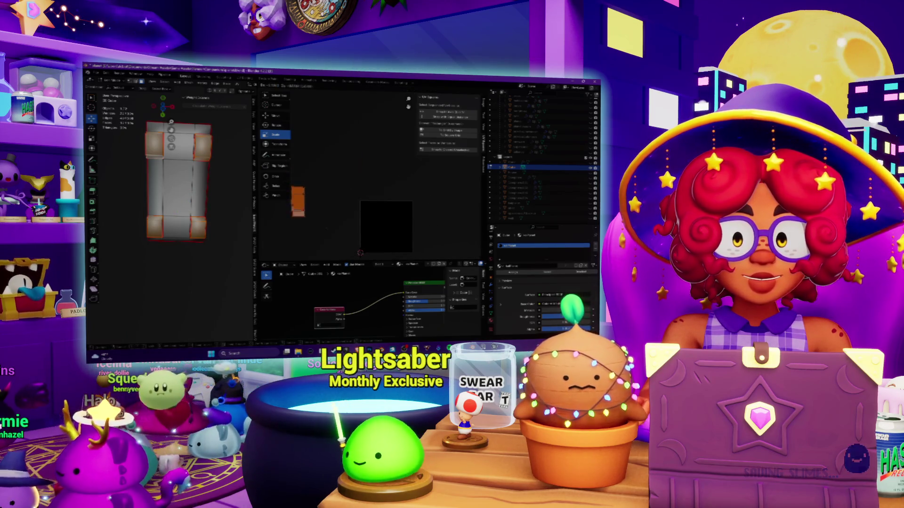
Step: Lay the car's UV islands out inside the image square and snap the car to side view
{"action": "right_click", "coordinate": [296, 223]}
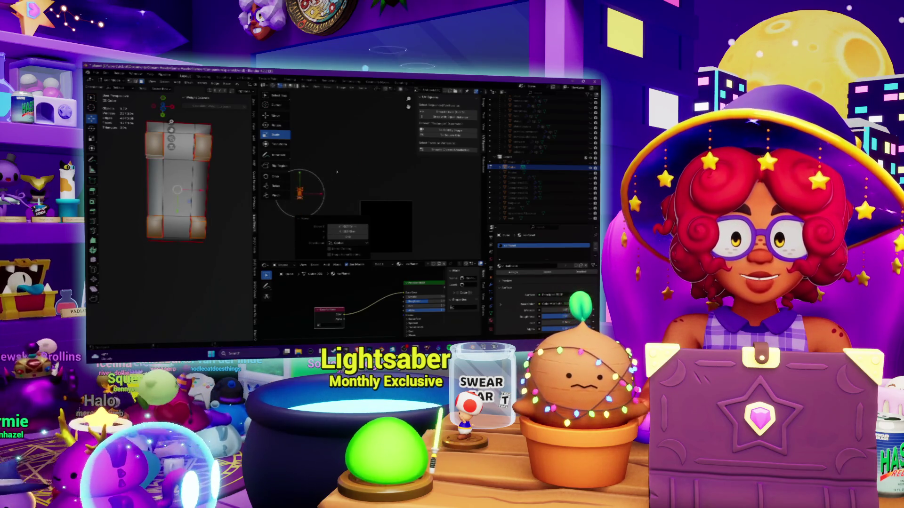
{"action": "middle_click_drag", "start_coordinate": [300, 192], "coordinate": [350, 154], "text": "shift"}
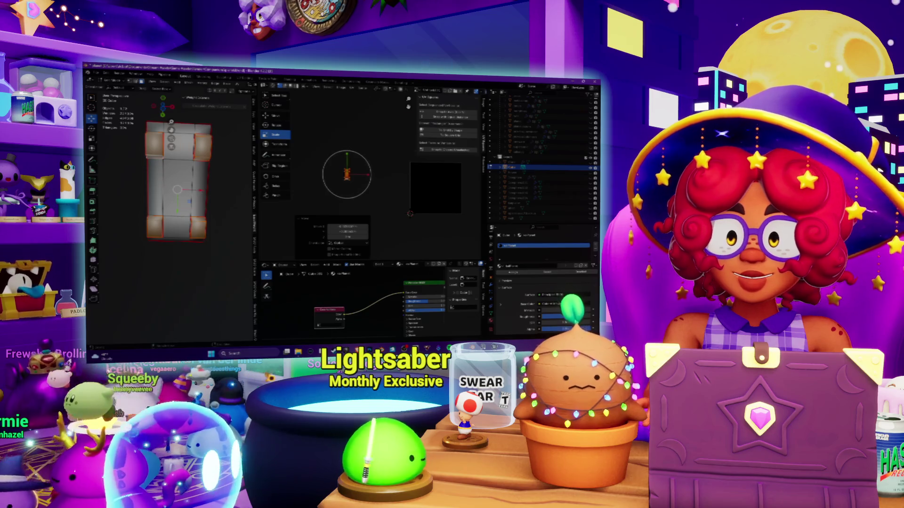
{"action": "key", "text": "shift+d"}
{"action": "left_click", "coordinate": [368, 167]}
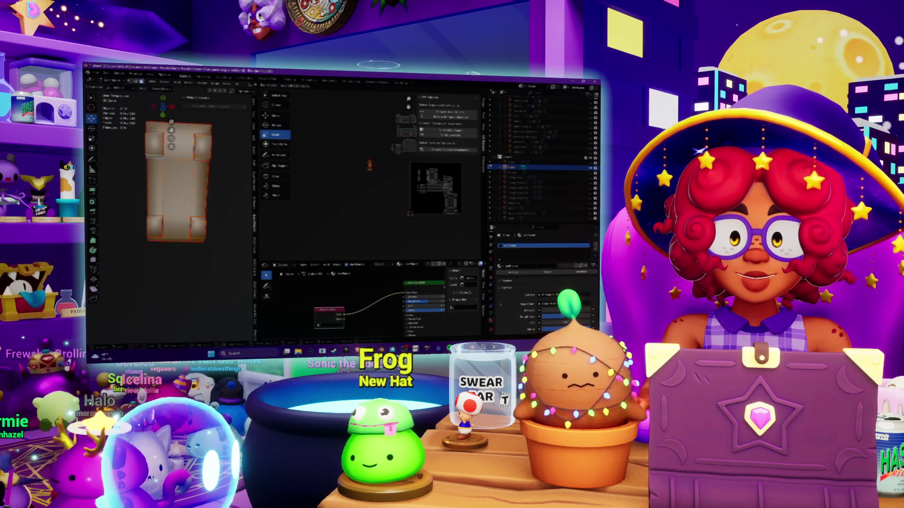
{"action": "scroll", "coordinate": [370, 176], "scroll_direction": "up", "scroll_amount": 3}
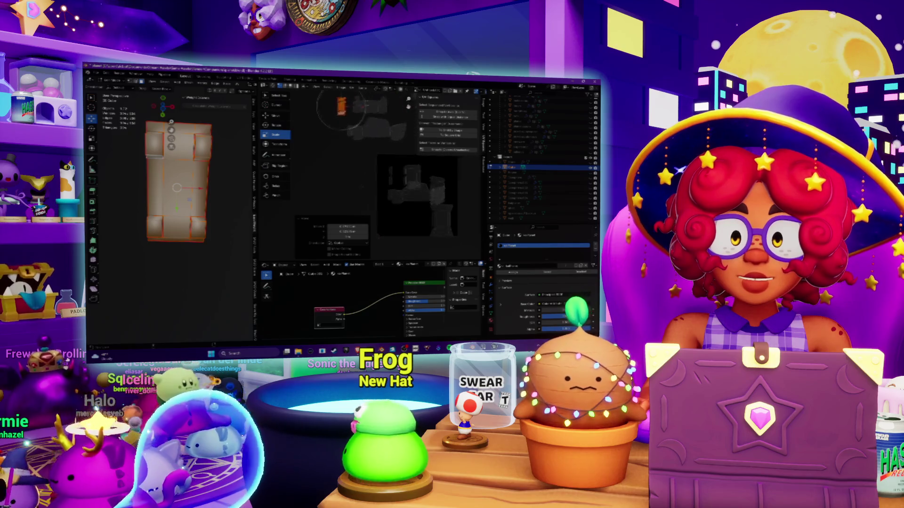
{"action": "scroll", "coordinate": [390, 199], "scroll_direction": "down", "scroll_amount": 1}
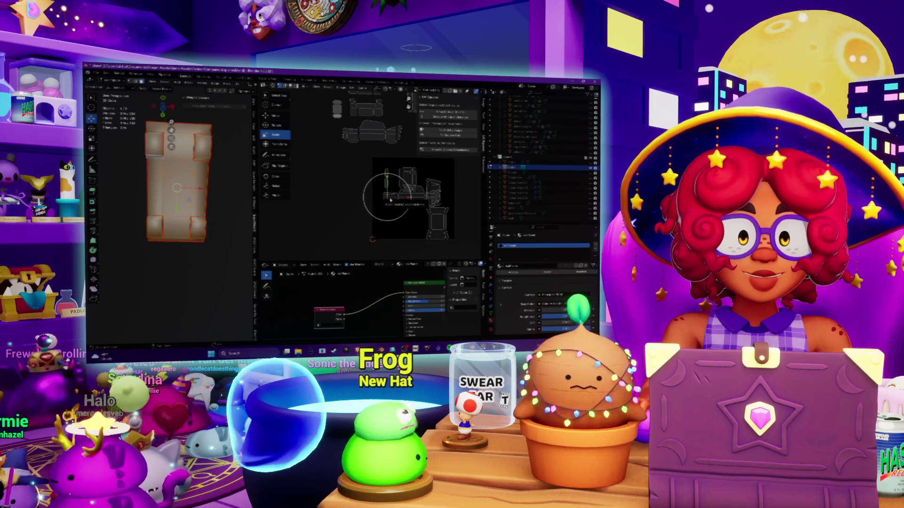
{"action": "middle_click_drag", "start_coordinate": [405, 224], "coordinate": [346, 169]}
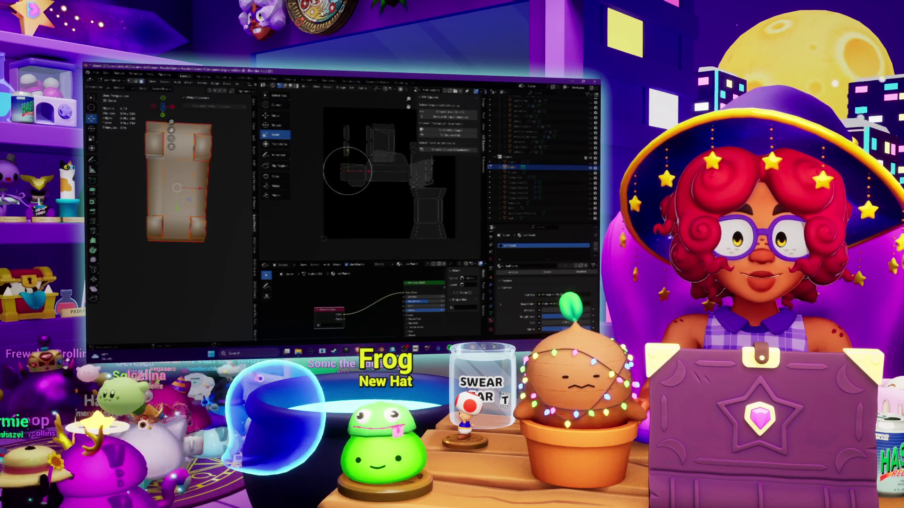
{"action": "key", "text": "KP_1"}
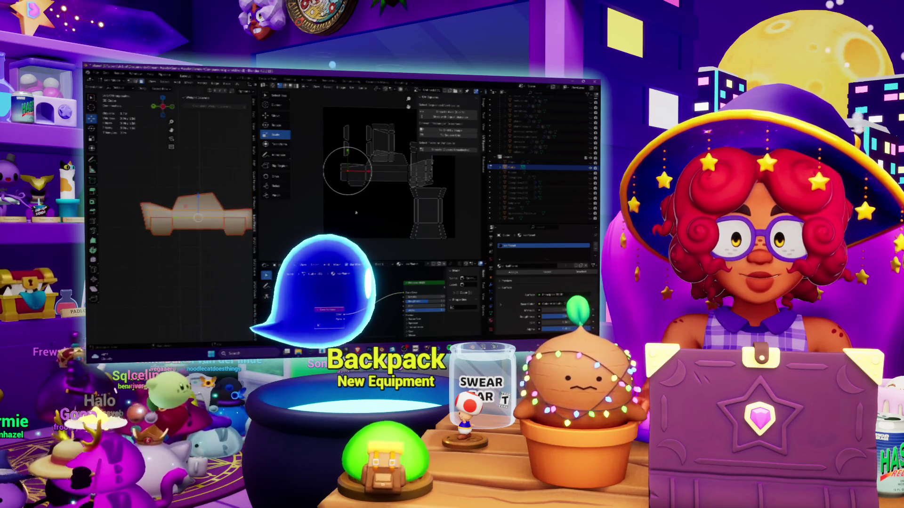
{"action": "scroll", "coordinate": [357, 206], "scroll_direction": "down", "scroll_amount": 3}
{"action": "scroll", "coordinate": [356, 206], "scroll_direction": "up", "scroll_amount": 3}
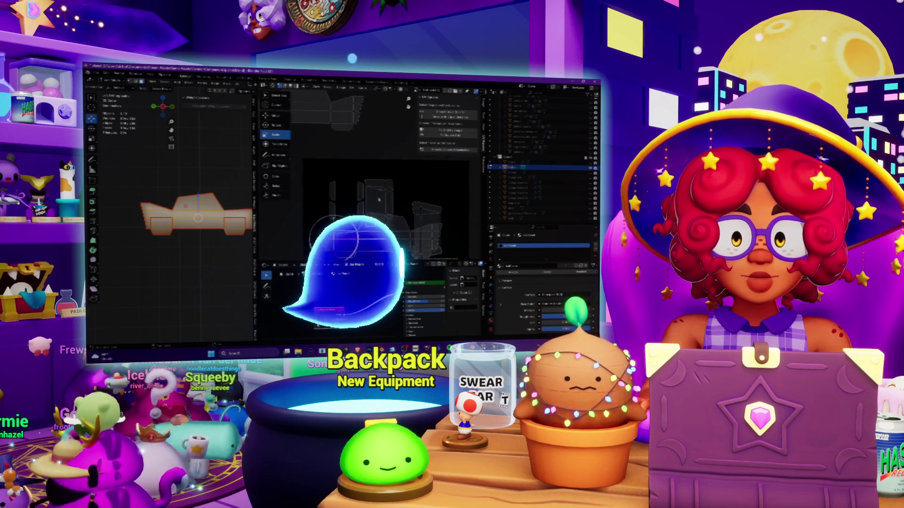
{"action": "scroll", "coordinate": [382, 212], "scroll_direction": "up", "scroll_amount": 2}
{"action": "scroll", "coordinate": [382, 212], "scroll_direction": "up", "scroll_amount": 3}
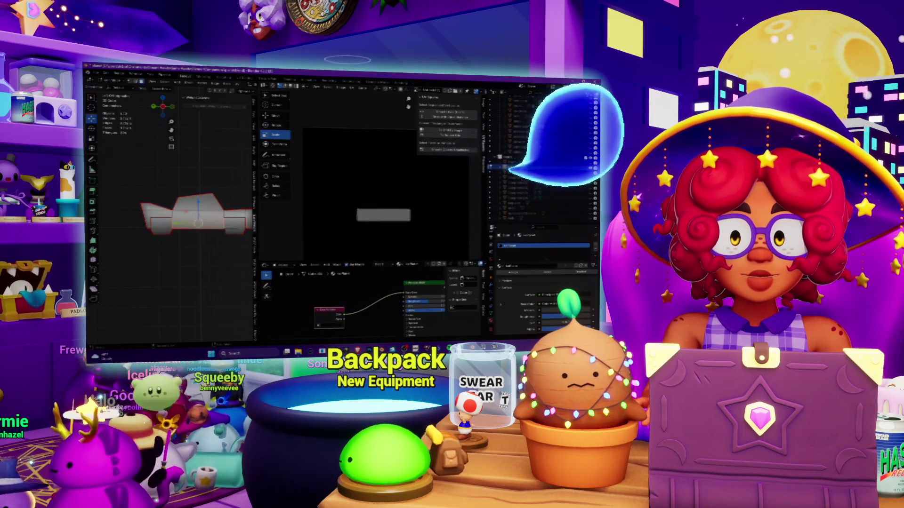
Step: Circle-select the left part of the car body's long UV strip while orbiting the car
{"action": "middle_click_drag", "start_coordinate": [198, 211], "coordinate": [163, 212]}
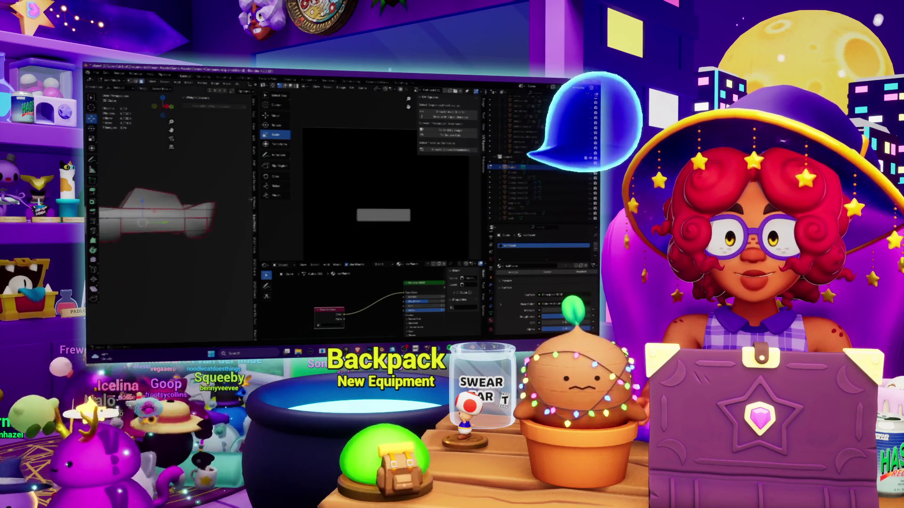
{"action": "key", "text": "alt+a"}
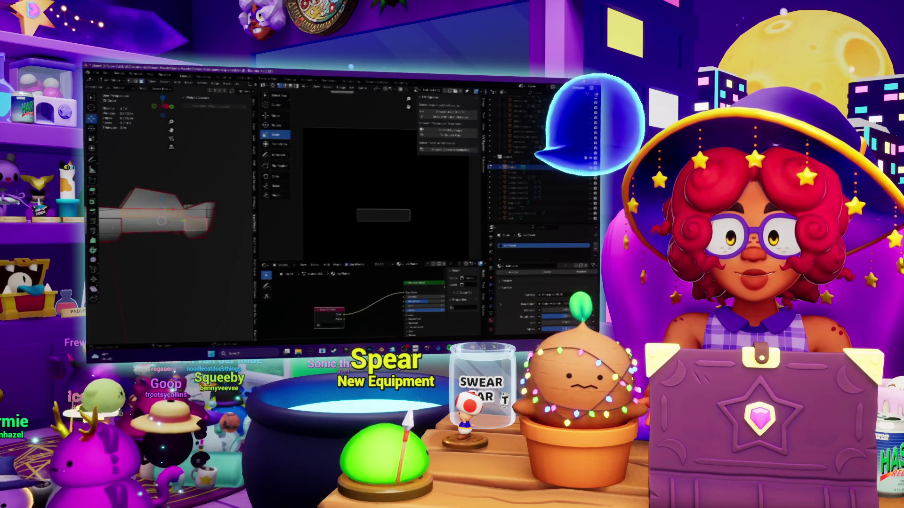
{"action": "middle_click_drag", "start_coordinate": [162, 212], "coordinate": [197, 220]}
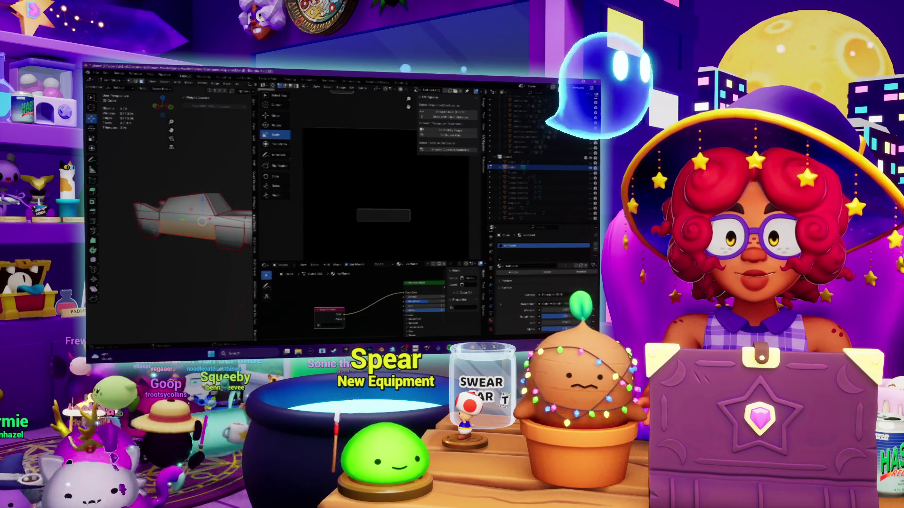
{"action": "key", "text": "c"}
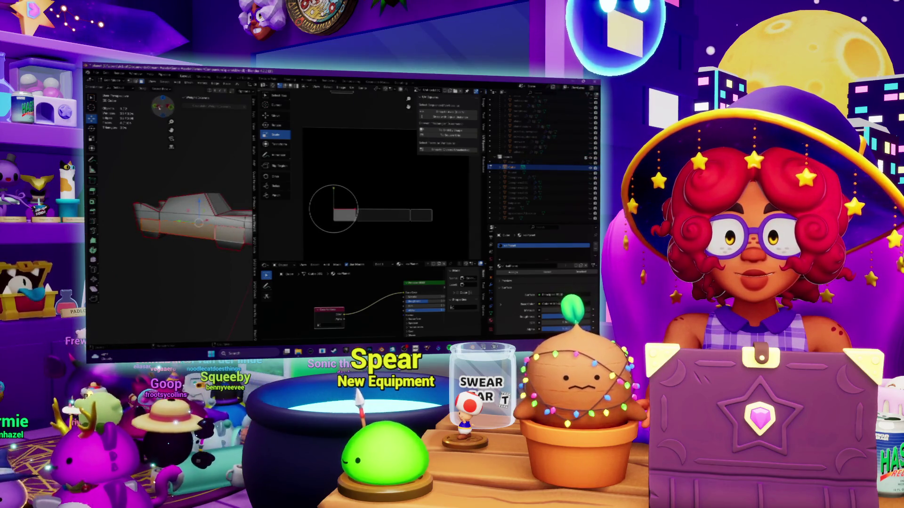
{"action": "left_click", "coordinate": [333, 212]}
{"action": "mouse_move", "coordinate": [177, 212]}
{"action": "middle_mouse_down"}
{"action": "mouse_move", "coordinate": [219, 212]}
{"action": "mouse_move", "coordinate": [177, 205]}
{"action": "mouse_move", "coordinate": [184, 199]}
{"action": "mouse_move", "coordinate": [184, 219]}
{"action": "middle_mouse_up"}
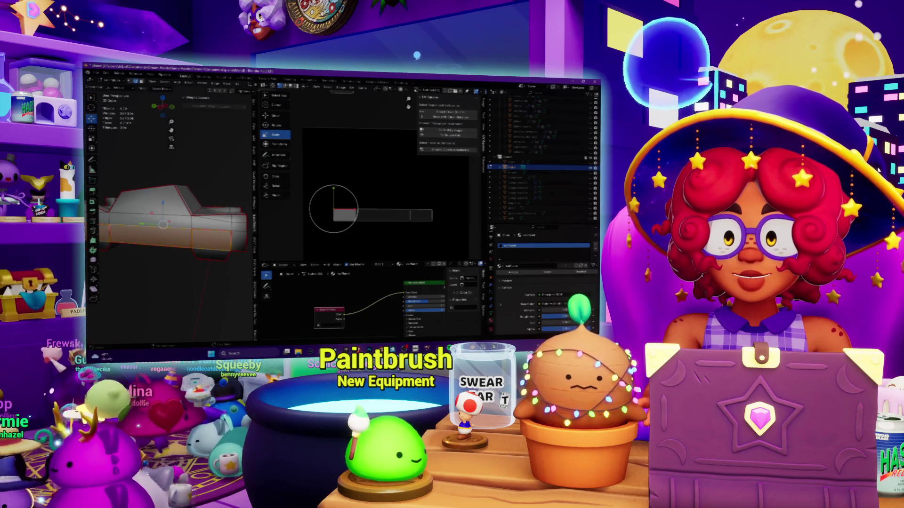
Step: Widen the 3D viewport at the expense of the UV editor
{"action": "key", "text": "shift+a"}
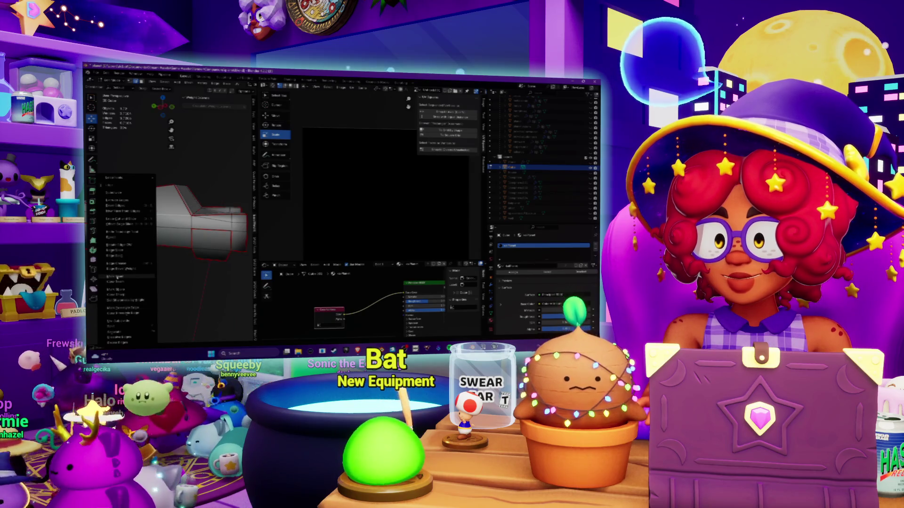
{"action": "key", "text": "Escape"}
{"action": "middle_click_drag", "start_coordinate": [173, 220], "coordinate": [194, 223]}
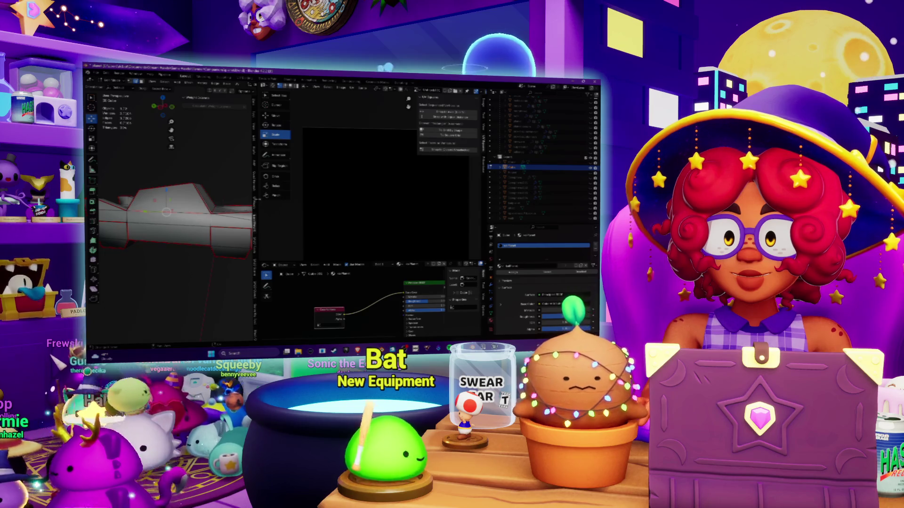
{"action": "left_click_drag", "start_coordinate": [257, 199], "coordinate": [357, 200]}
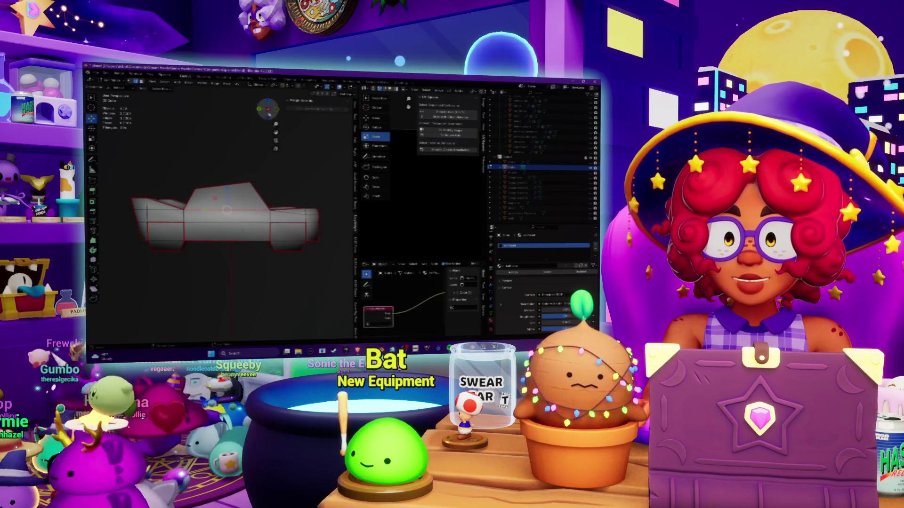
Step: Unwrap the selected side faces from a flat Right view and select part of the long UV rectangle
{"action": "key", "text": "KP_3"}
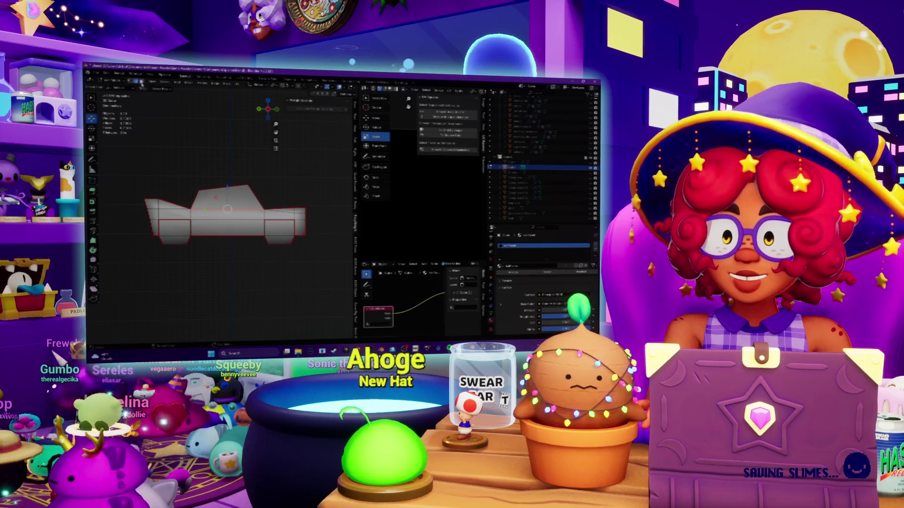
{"action": "key", "text": "Return"}
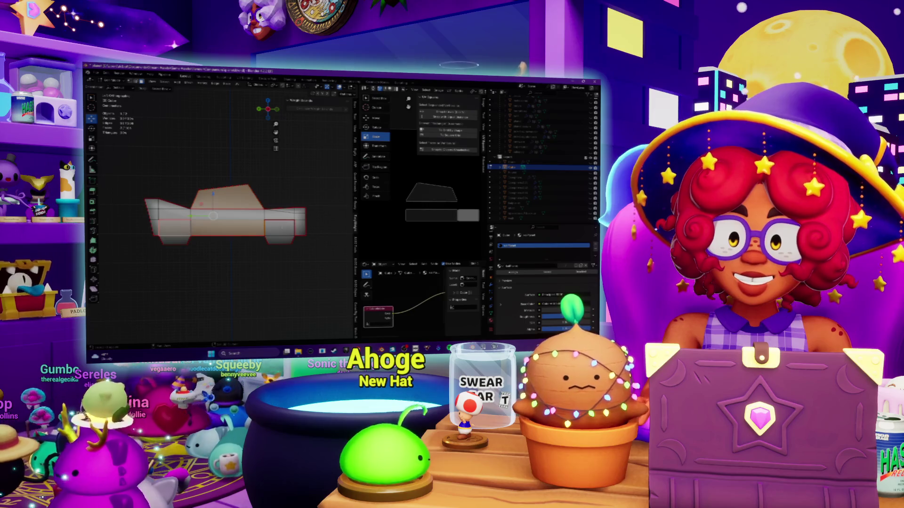
{"action": "left_click", "coordinate": [382, 213]}
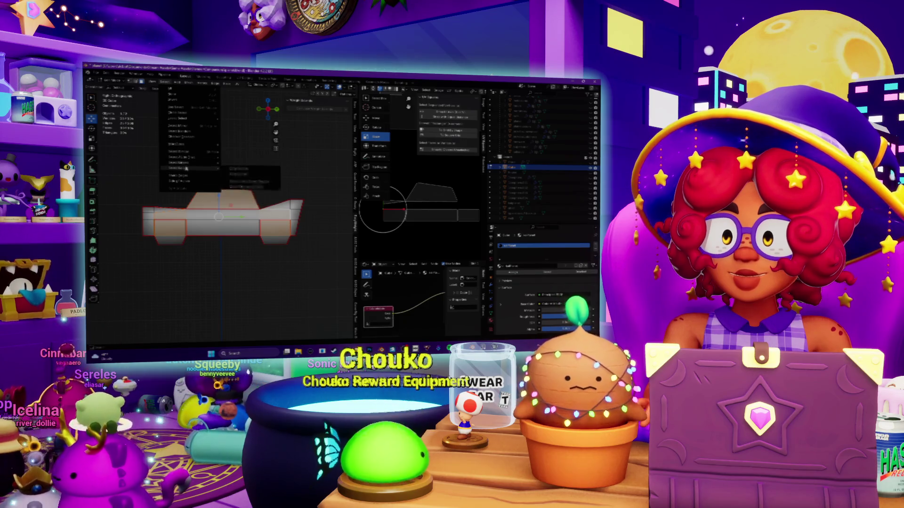
Step: Select the whole car mesh and unwrap it from the UV menu
{"action": "left_click", "coordinate": [238, 167]}
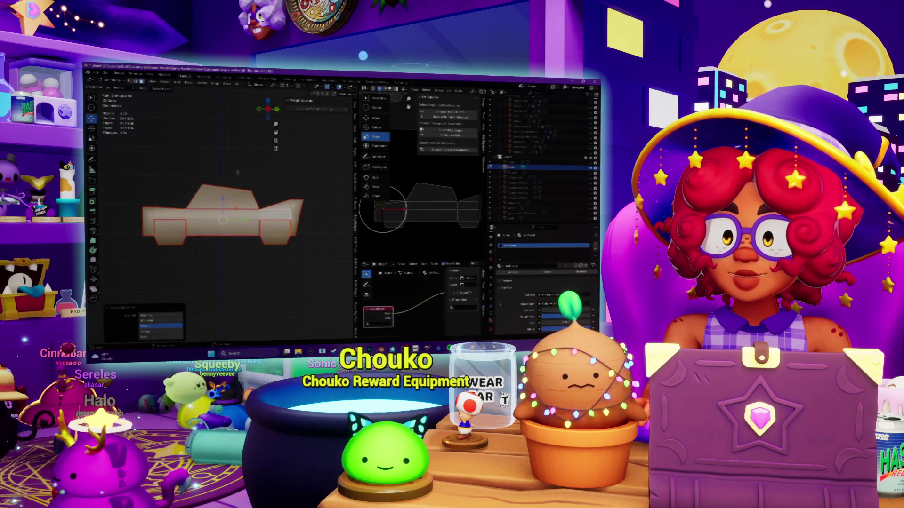
{"action": "left_click", "coordinate": [241, 83]}
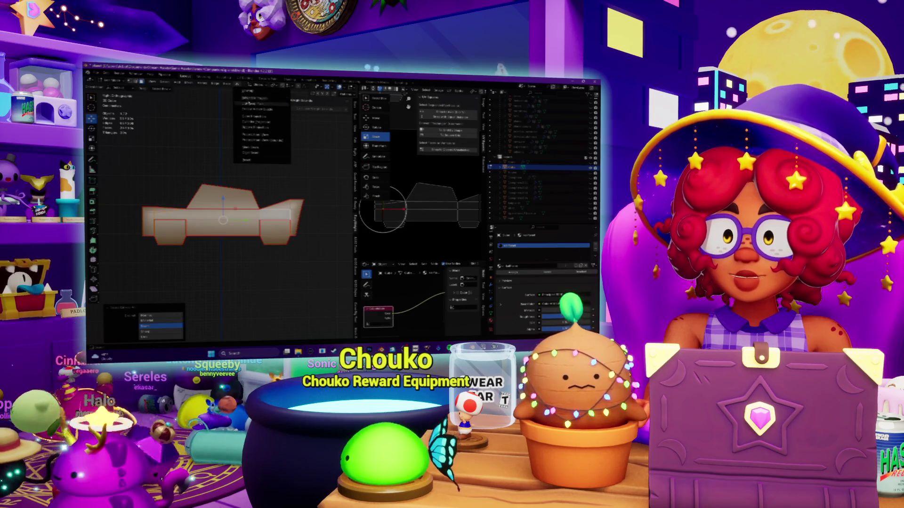
{"action": "left_click", "coordinate": [262, 136]}
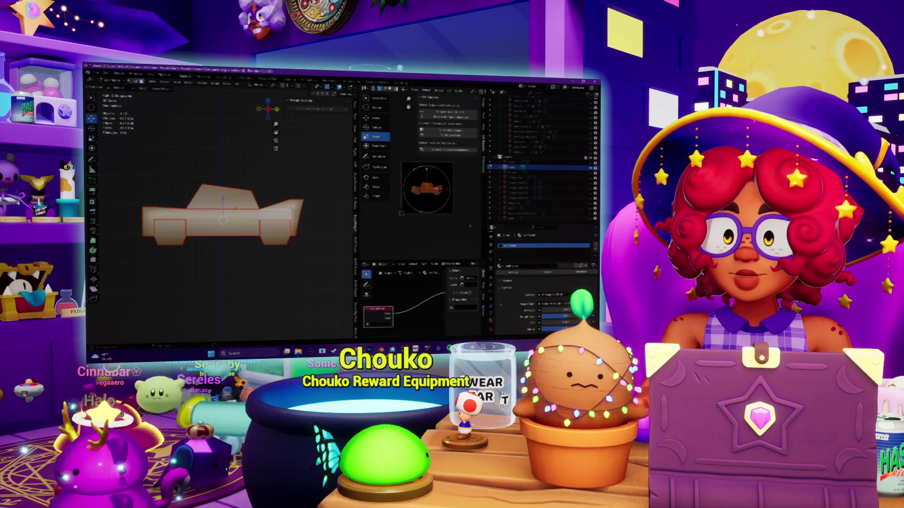
{"action": "middle_click_drag", "start_coordinate": [226, 211], "coordinate": [240, 212]}
Step: Select all faces of the car, then switch to the piece at the car's corner
{"action": "key", "text": "a"}
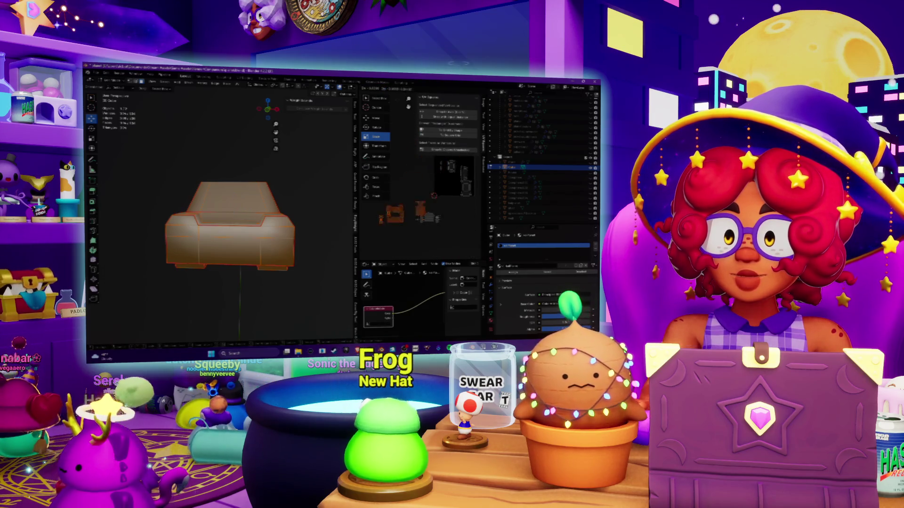
{"action": "scroll", "coordinate": [234, 219], "scroll_direction": "up", "scroll_amount": 2}
{"action": "scroll", "coordinate": [233, 219], "scroll_direction": "up", "scroll_amount": 3}
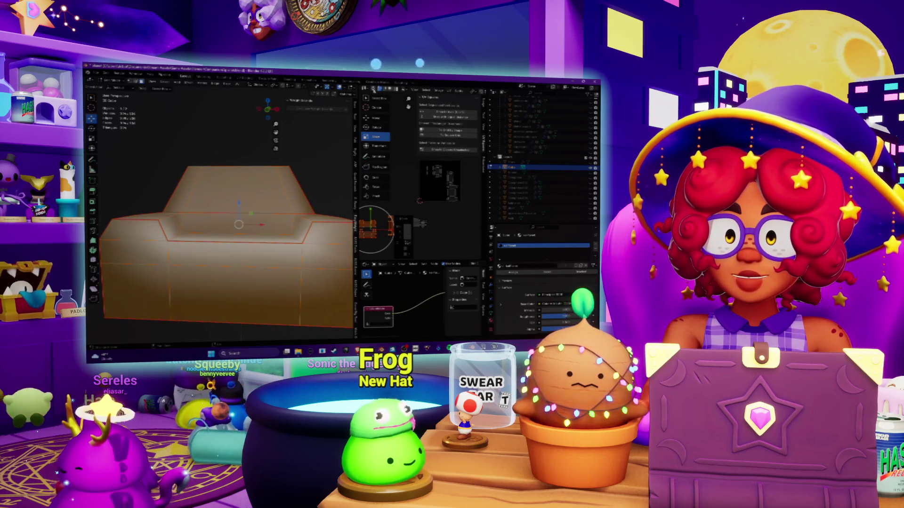
{"action": "mouse_move", "coordinate": [233, 219]}
{"action": "middle_mouse_down"}
{"action": "mouse_move", "coordinate": [211, 205]}
{"action": "mouse_move", "coordinate": [226, 197]}
{"action": "mouse_move", "coordinate": [219, 211]}
{"action": "mouse_move", "coordinate": [212, 205]}
{"action": "mouse_move", "coordinate": [226, 201]}
{"action": "mouse_move", "coordinate": [219, 216]}
{"action": "mouse_move", "coordinate": [212, 205]}
{"action": "mouse_move", "coordinate": [222, 201]}
{"action": "mouse_move", "coordinate": [215, 212]}
{"action": "mouse_move", "coordinate": [220, 202]}
{"action": "mouse_move", "coordinate": [212, 204]}
{"action": "mouse_move", "coordinate": [240, 197]}
{"action": "middle_mouse_up"}
{"action": "left_click", "coordinate": [227, 198]}
{"action": "left_click", "coordinate": [306, 225]}
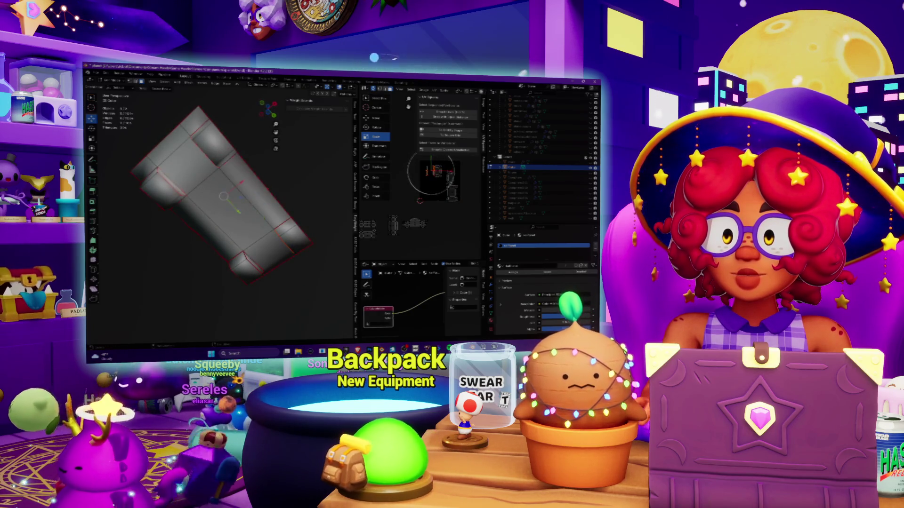
{"action": "scroll", "coordinate": [213, 176], "scroll_direction": "up", "scroll_amount": 3}
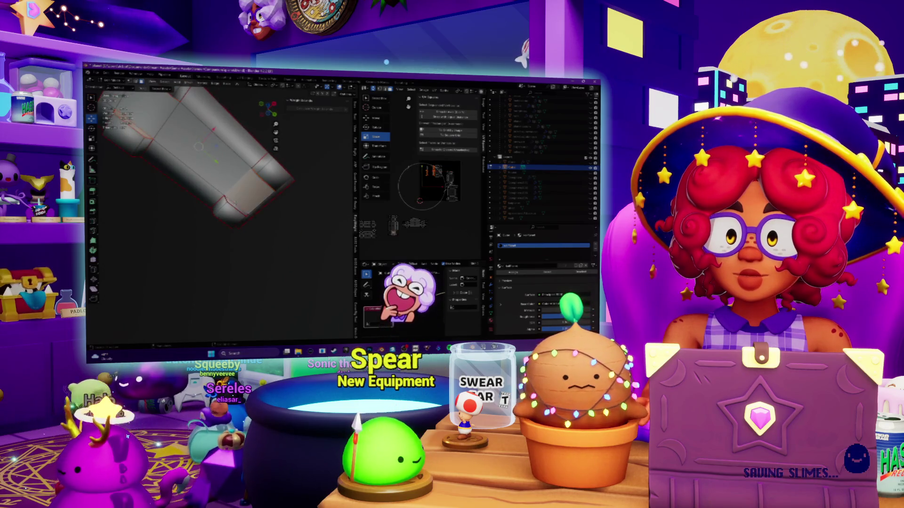
Step: Frame the corner piece close up in a Right side view
{"action": "mouse_move", "coordinate": [212, 177]}
{"action": "middle_mouse_down"}
{"action": "mouse_move", "coordinate": [241, 169]}
{"action": "mouse_move", "coordinate": [226, 180]}
{"action": "middle_mouse_up"}
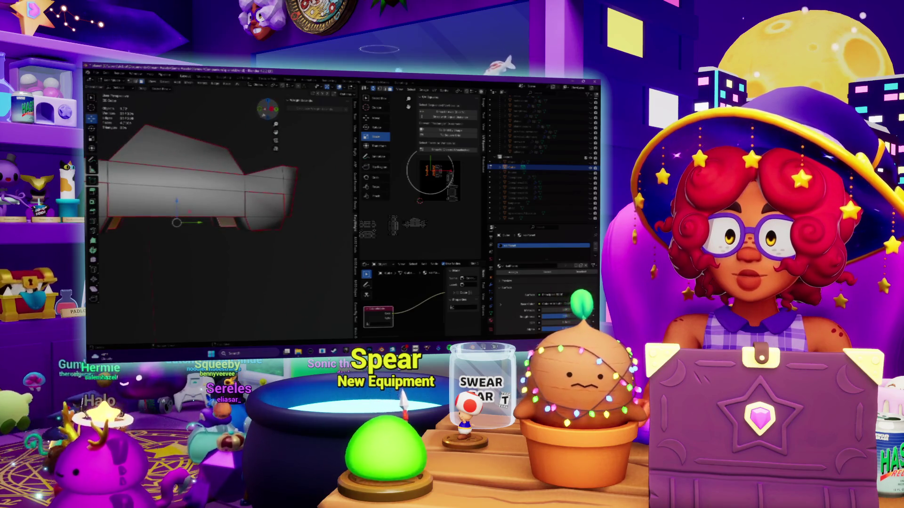
{"action": "left_click", "coordinate": [272, 108]}
{"action": "right_click", "coordinate": [250, 118]}
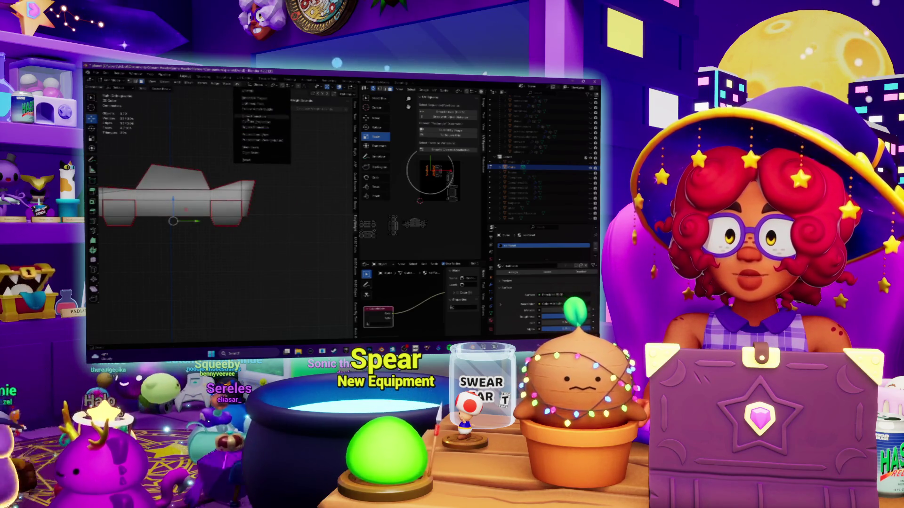
Step: Unwrap the car body mesh with the chosen option and select the body piece
{"action": "left_click", "coordinate": [258, 140]}
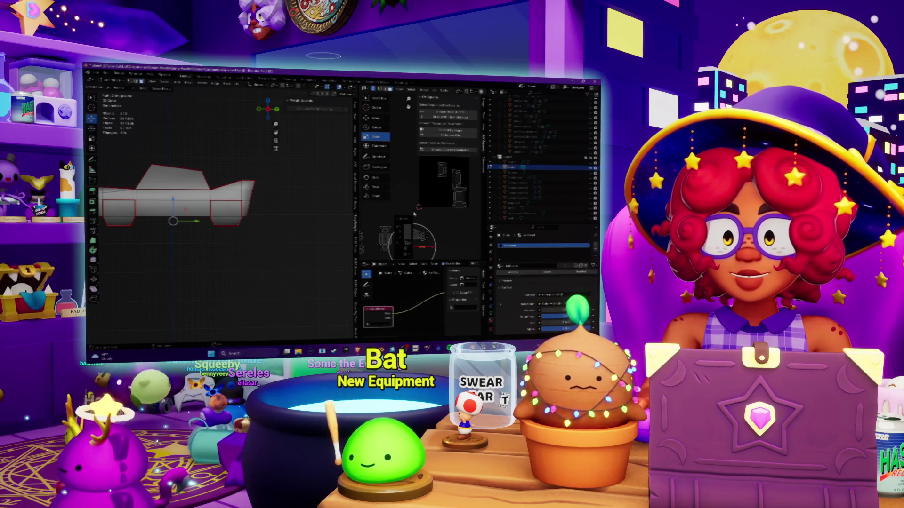
{"action": "mouse_move", "coordinate": [211, 212]}
{"action": "middle_mouse_down"}
{"action": "mouse_move", "coordinate": [275, 198]}
{"action": "mouse_move", "coordinate": [158, 245]}
{"action": "mouse_move", "coordinate": [212, 212]}
{"action": "middle_mouse_up"}
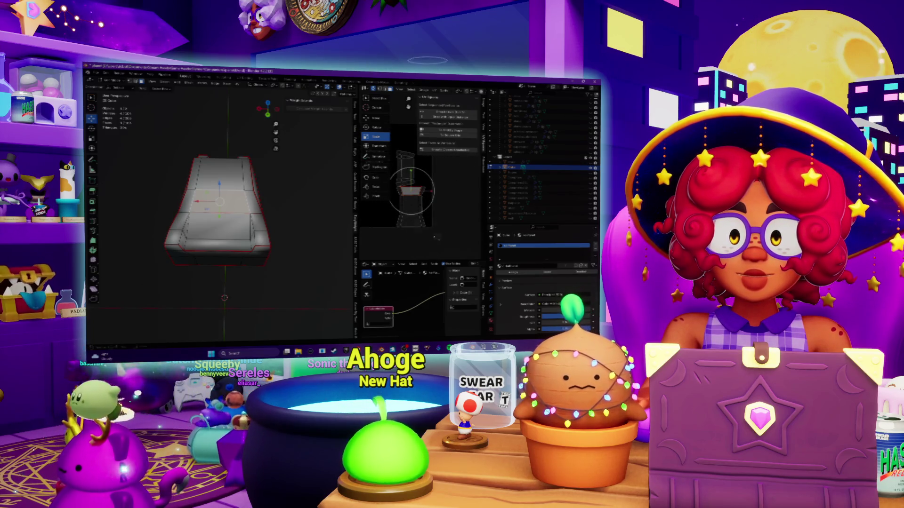
{"action": "left_click", "coordinate": [391, 192]}
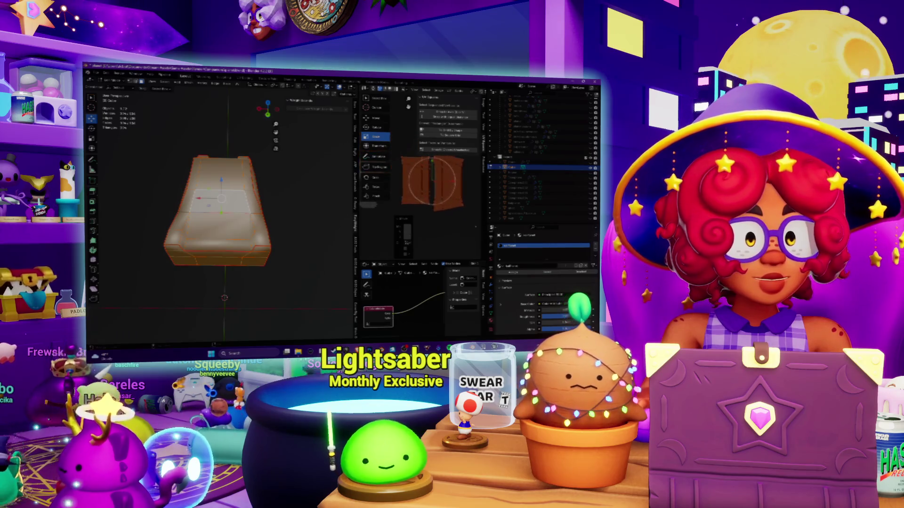
Step: Widen the UV editor, select all car body islands and rotate them upright
{"action": "left_click", "coordinate": [384, 235]}
{"action": "left_click_drag", "start_coordinate": [356, 213], "coordinate": [237, 212]}
{"action": "key", "text": "a"}
{"action": "key", "text": "r"}
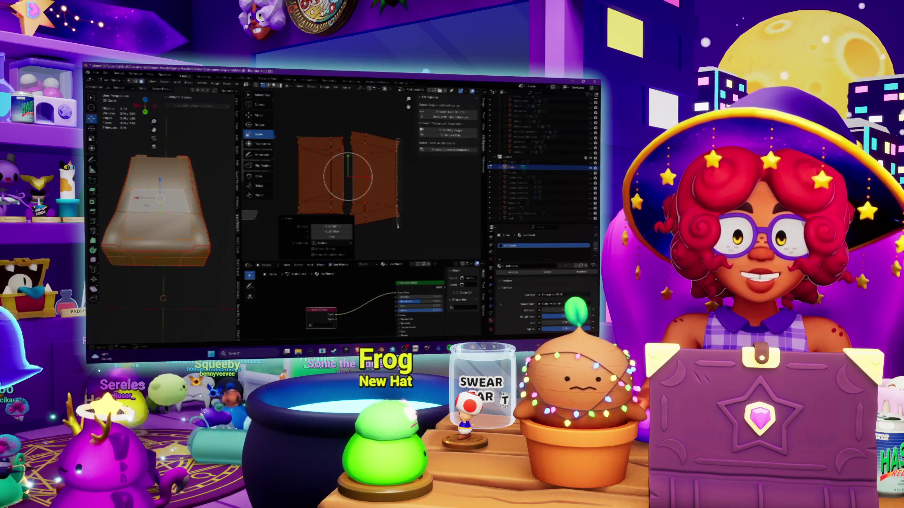
{"action": "left_click", "coordinate": [397, 225]}
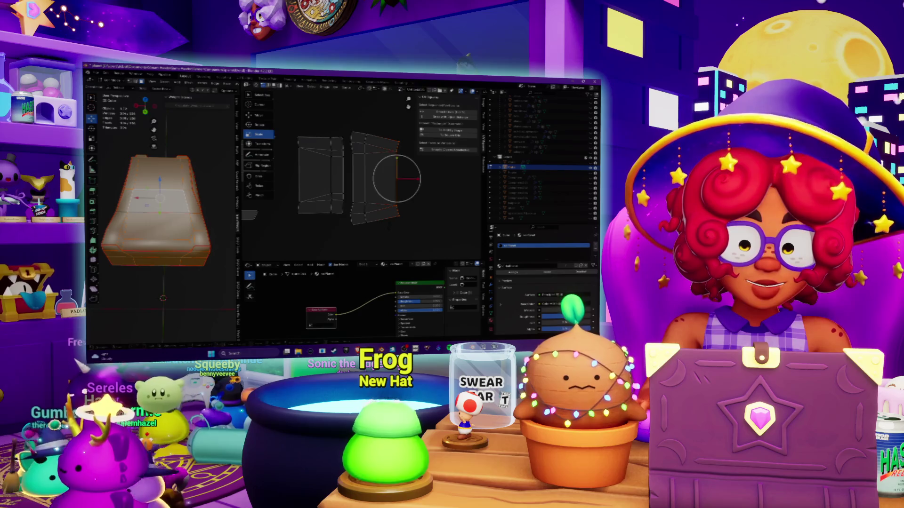
{"action": "key", "text": "Return"}
Step: Move the islands one by one so they sit spread apart side by side
{"action": "key", "text": "g"}
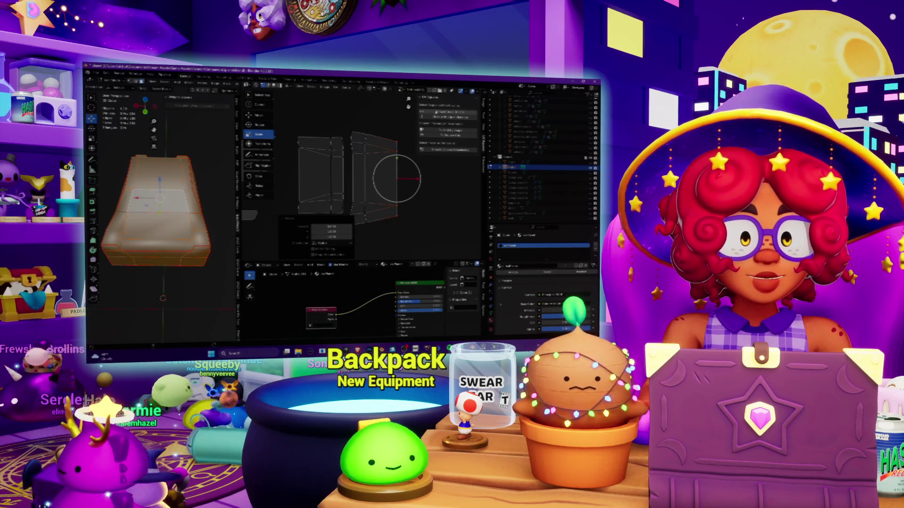
{"action": "middle_click_drag", "start_coordinate": [354, 176], "coordinate": [389, 170]}
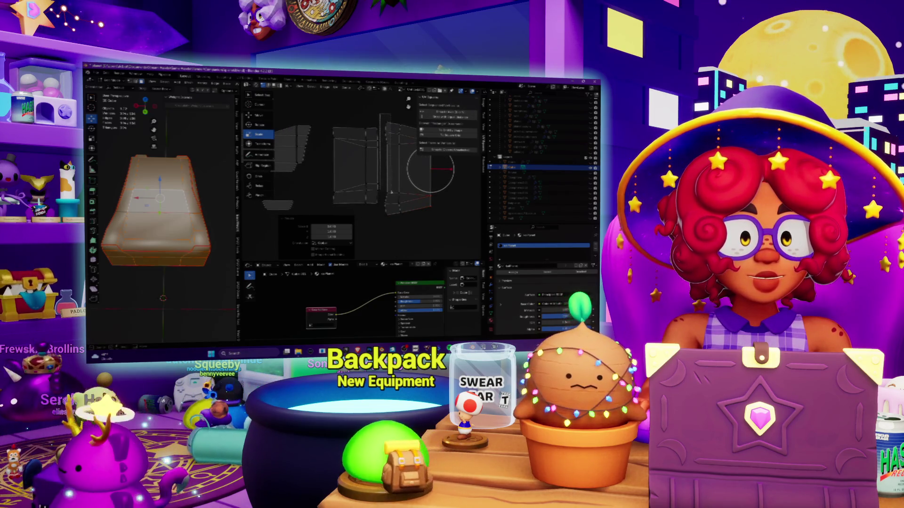
{"action": "key", "text": "g"}
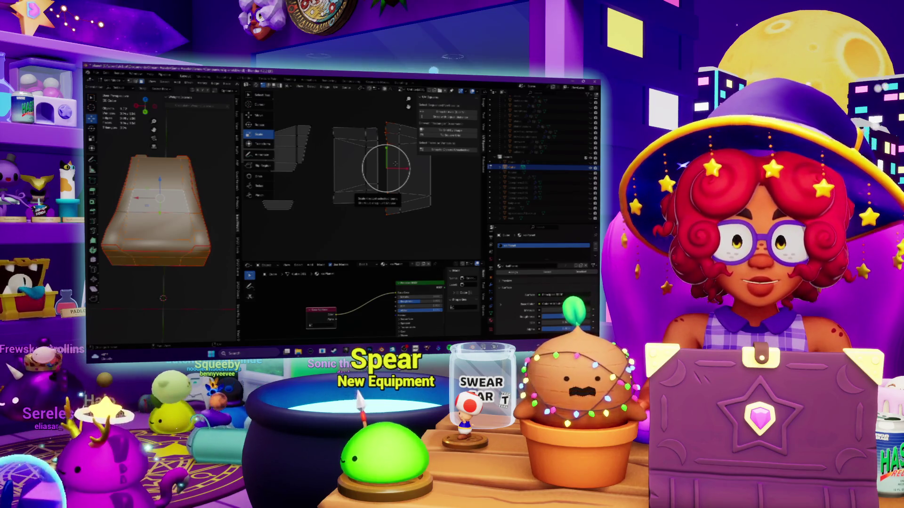
{"action": "key", "text": "Return"}
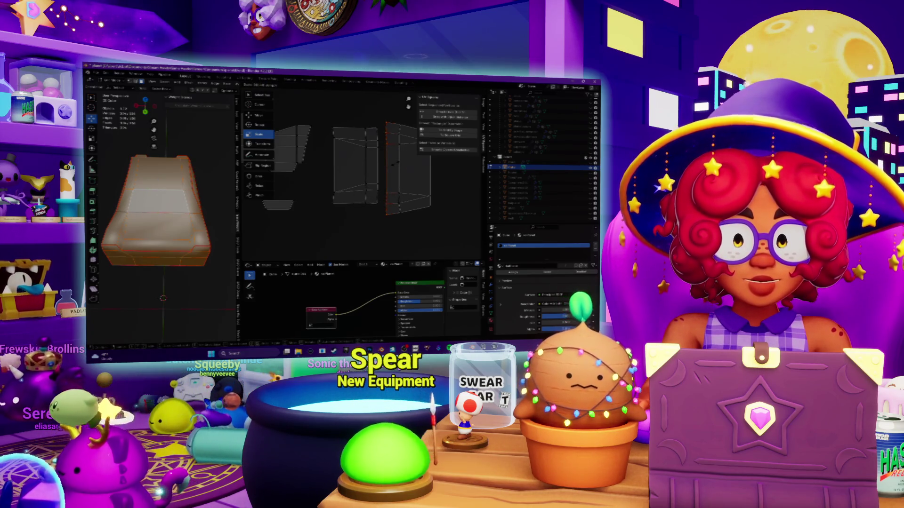
{"action": "key", "text": "g"}
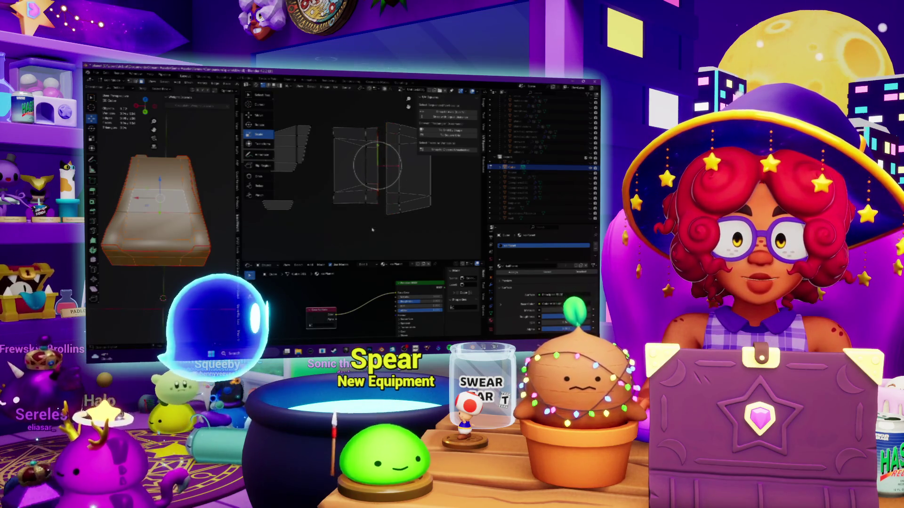
{"action": "left_click", "coordinate": [372, 229]}
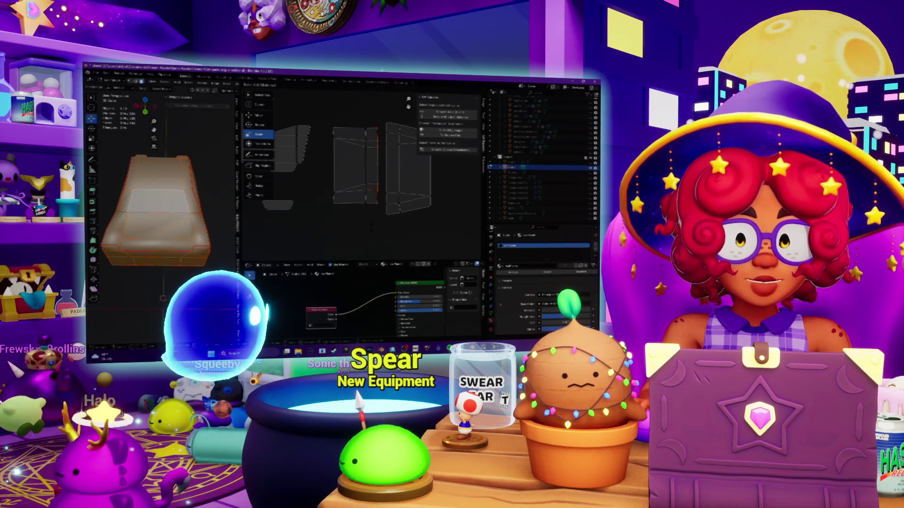
{"action": "key", "text": "g"}
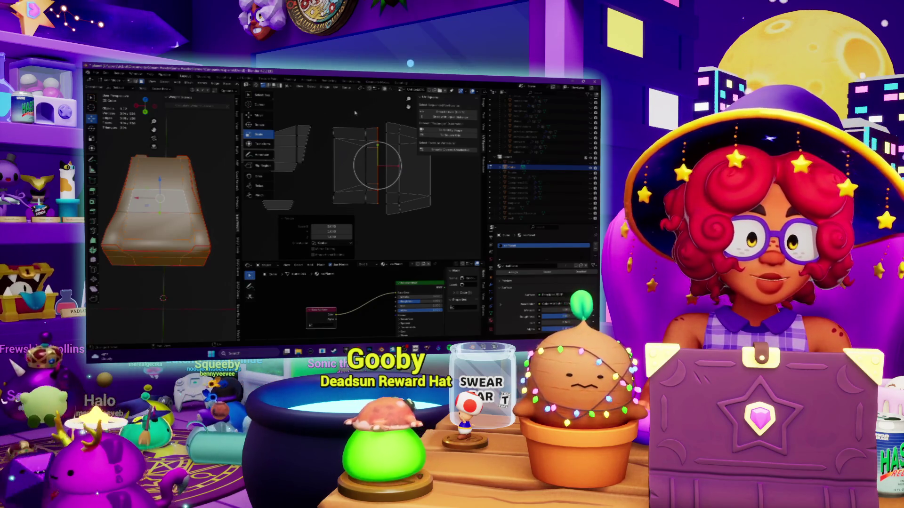
{"action": "middle_click_drag", "start_coordinate": [375, 177], "coordinate": [364, 204]}
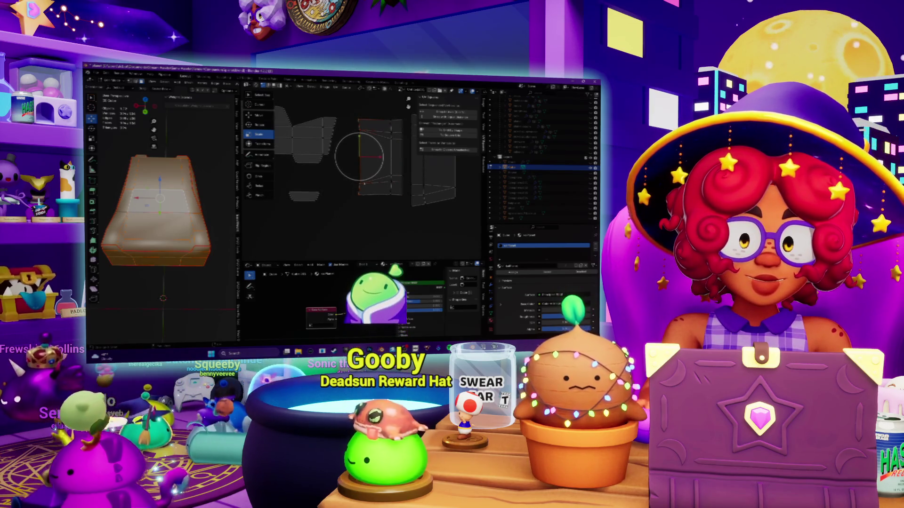
Step: Brush-select edges on the middle mesh from a couple of angles
{"action": "left_click_drag", "start_coordinate": [350, 152], "coordinate": [367, 159]}
{"action": "key", "text": "Escape"}
{"action": "key", "text": "c"}
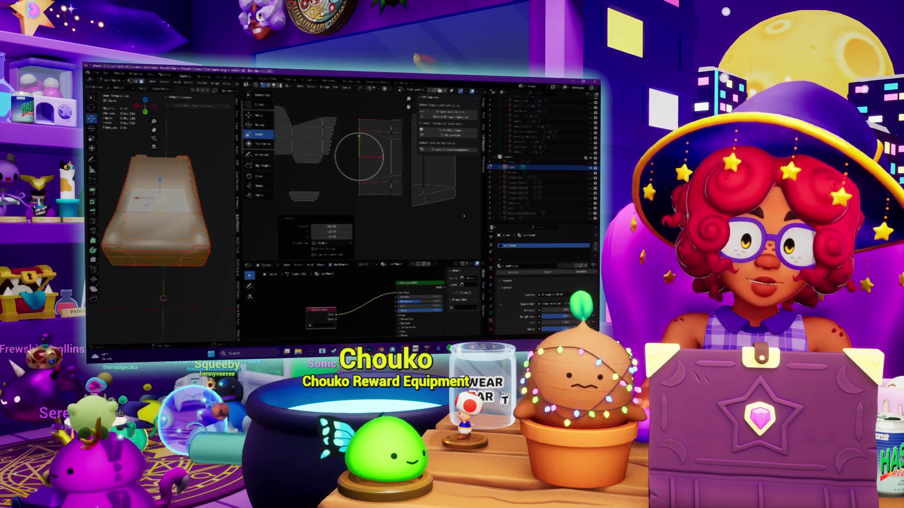
{"action": "key", "text": "Escape"}
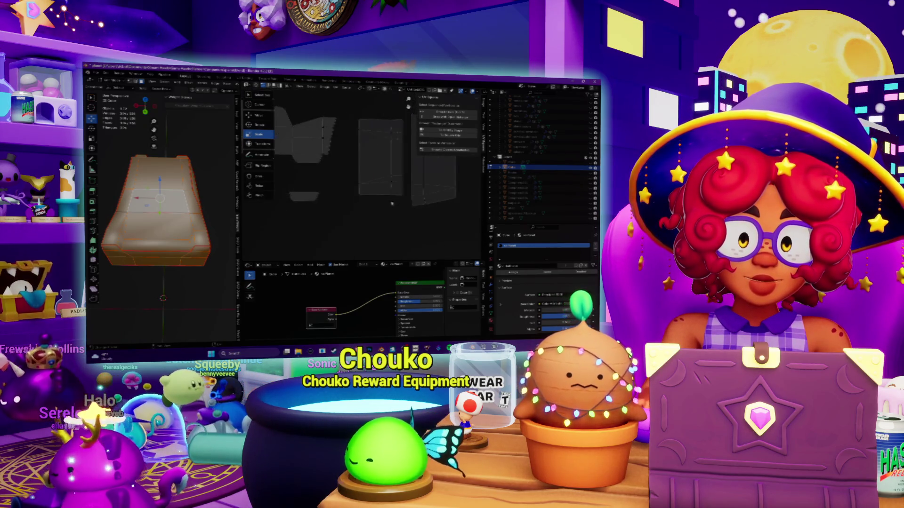
{"action": "middle_click_drag", "start_coordinate": [359, 157], "coordinate": [374, 177]}
{"action": "key", "text": "c"}
{"action": "left_click", "coordinate": [382, 167]}
{"action": "right_click", "coordinate": [381, 167]}
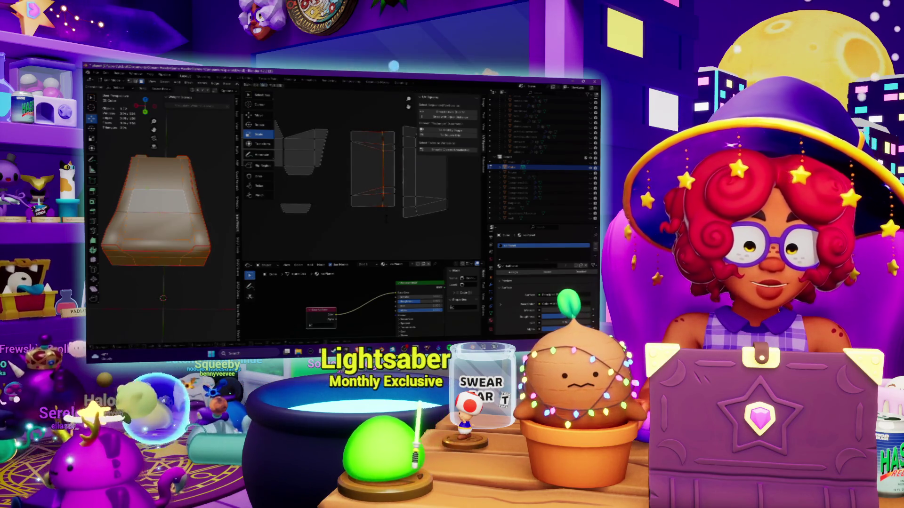
Step: Snap the 3D cursor to the selection and select the middle mesh's top edges
{"action": "key", "text": "shift+s"}
{"action": "left_click", "coordinate": [387, 221]}
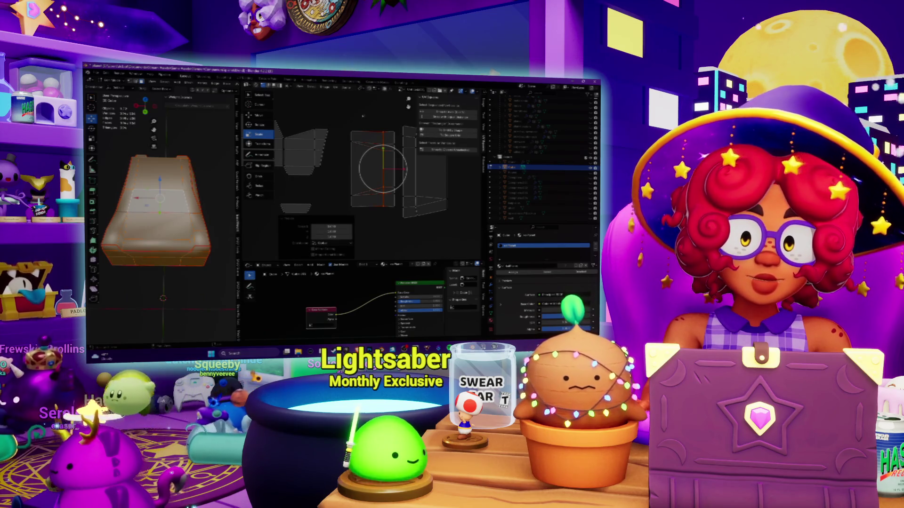
{"action": "right_click", "coordinate": [377, 133], "text": "shift"}
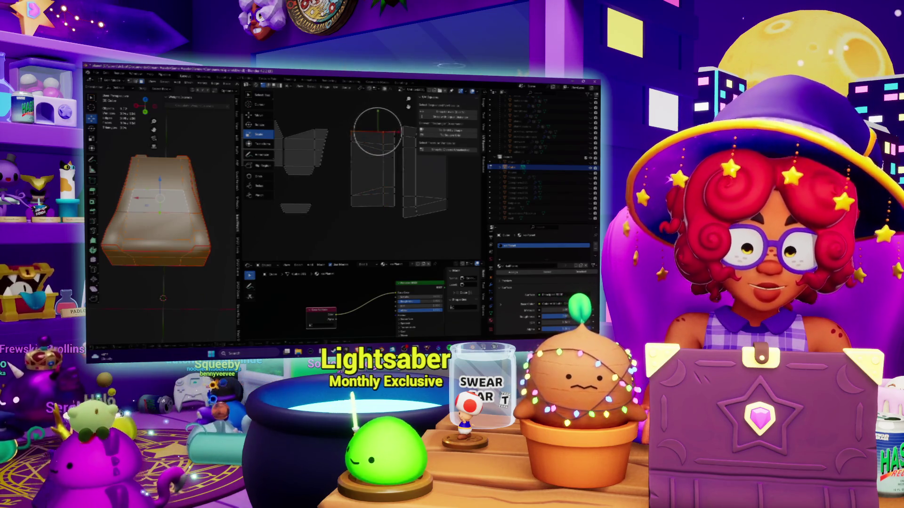
{"action": "left_click", "coordinate": [378, 132]}
{"action": "right_click", "coordinate": [379, 133]}
Step: Add a circle at the 3D cursor, move it, and undo/redo it several times
{"action": "key", "text": "shift+a"}
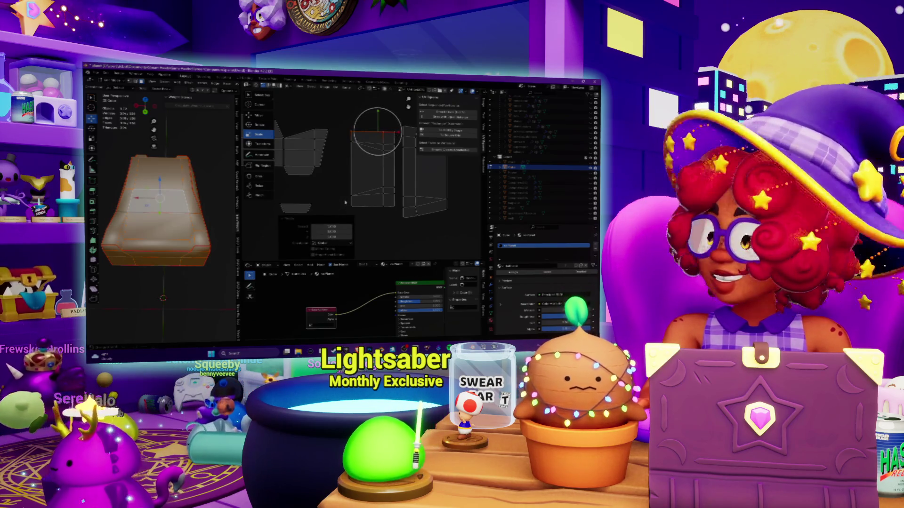
{"action": "key", "text": "g"}
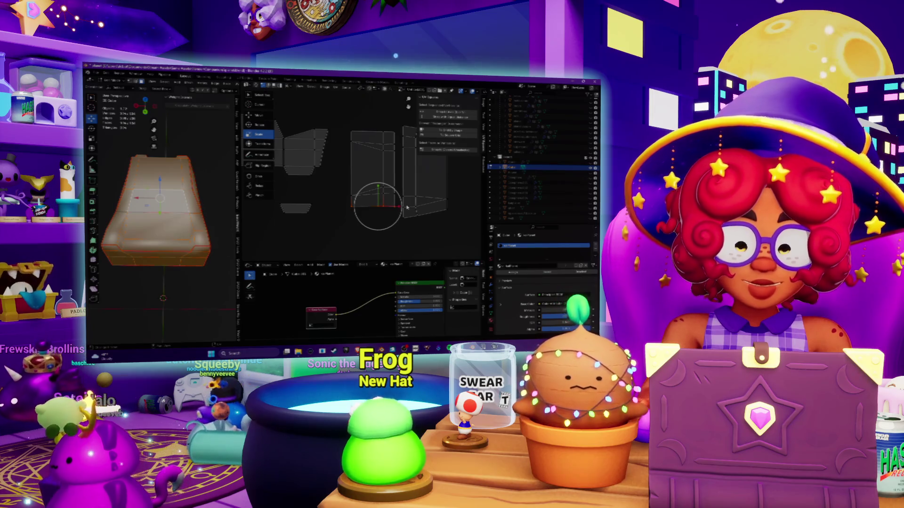
{"action": "key", "text": "Delete"}
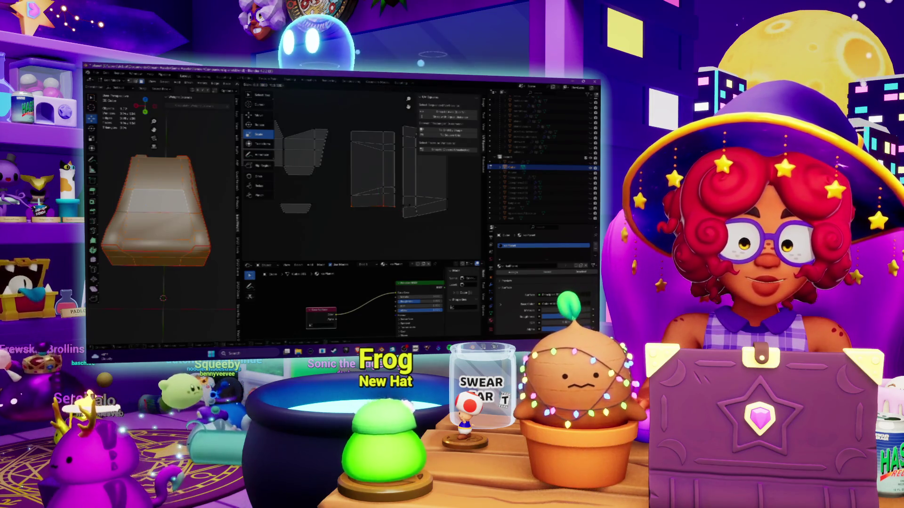
{"action": "key", "text": "shift+a"}
{"action": "left_click", "coordinate": [398, 144]}
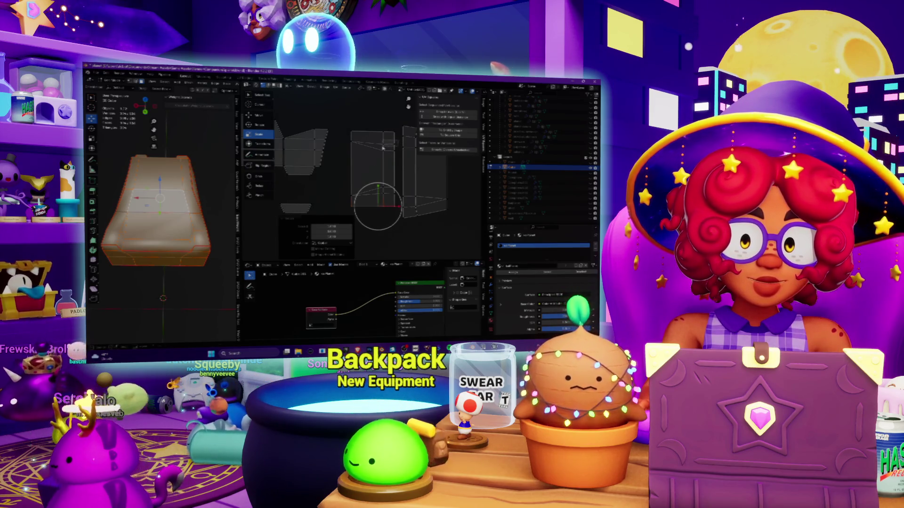
{"action": "key", "text": "Delete"}
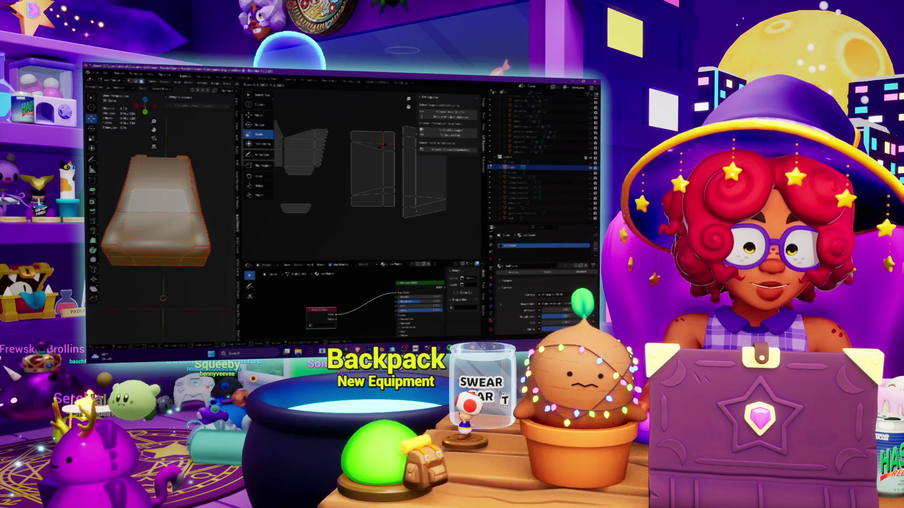
{"action": "key", "text": "ctrl+z"}
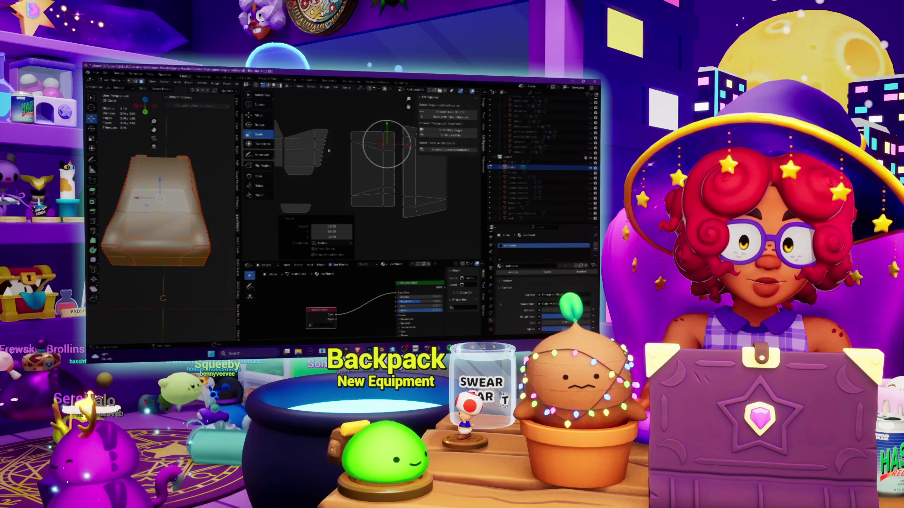
{"action": "key", "text": "g"}
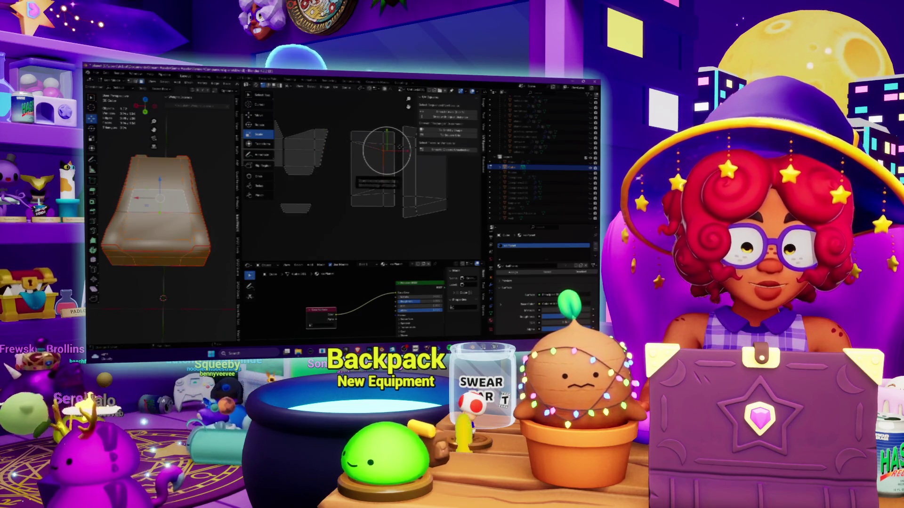
{"action": "key", "text": "Return"}
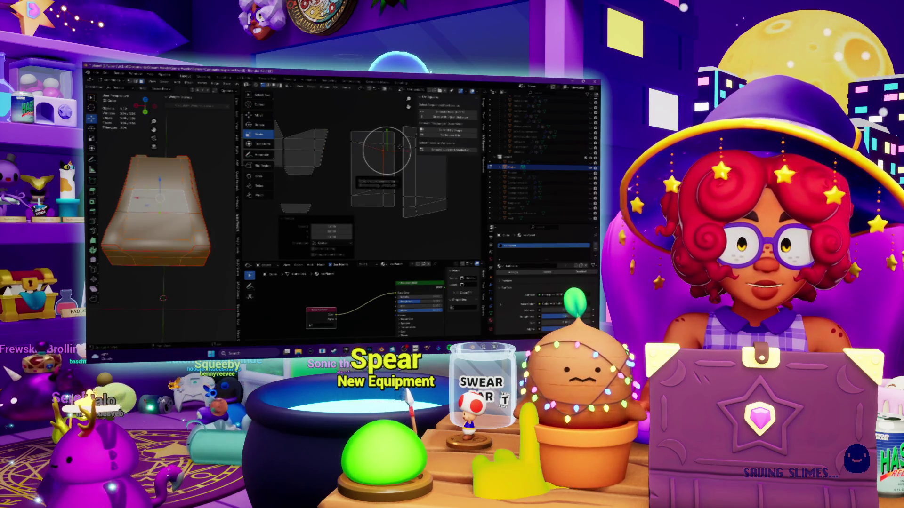
{"action": "middle_click_drag", "start_coordinate": [381, 177], "coordinate": [407, 193]}
{"action": "key", "text": "ctrl+z"}
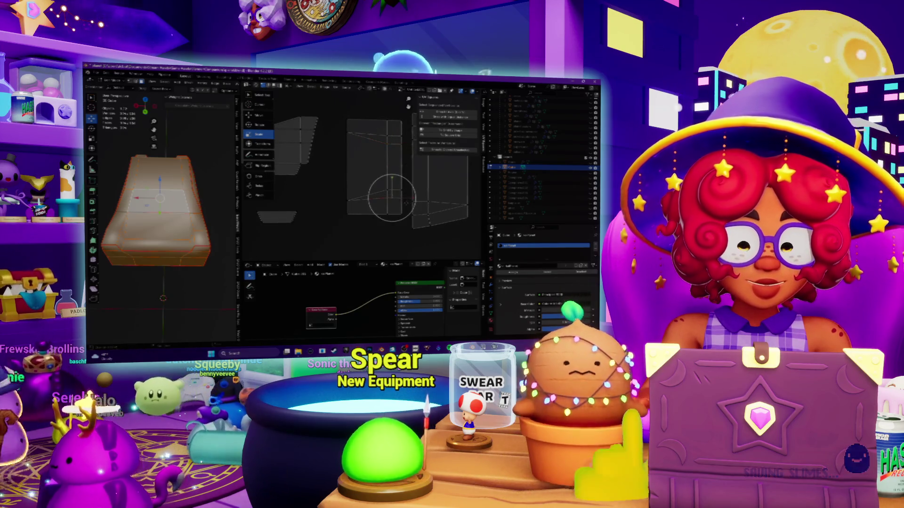
{"action": "key", "text": "ctrl+shift+z"}
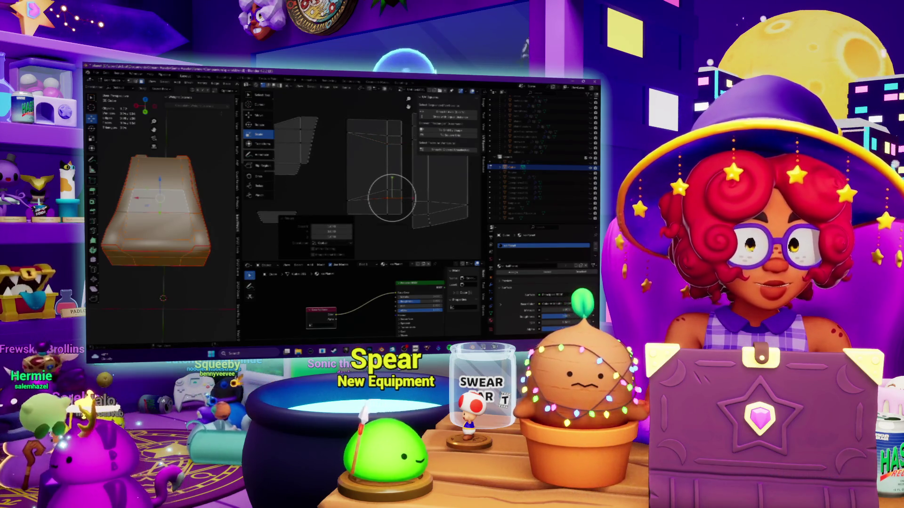
{"action": "key", "text": "ctrl+z"}
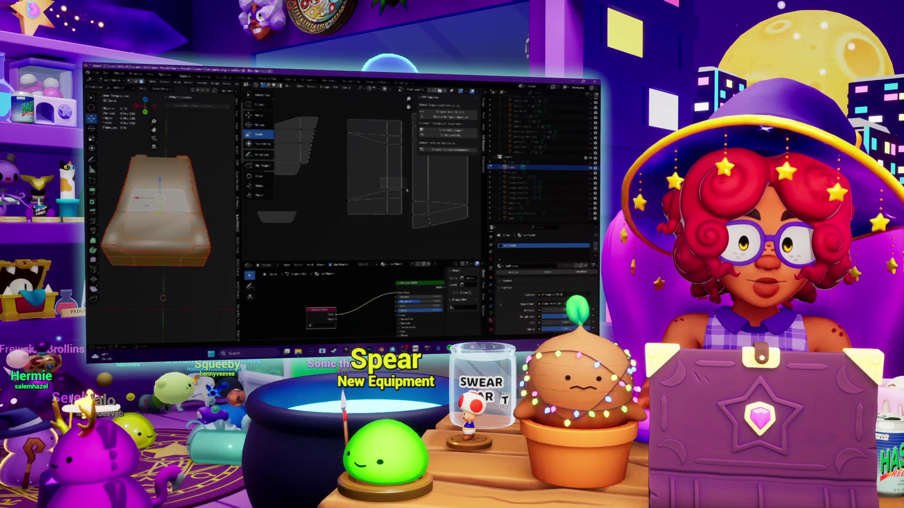
{"action": "key", "text": "ctrl+shift+z"}
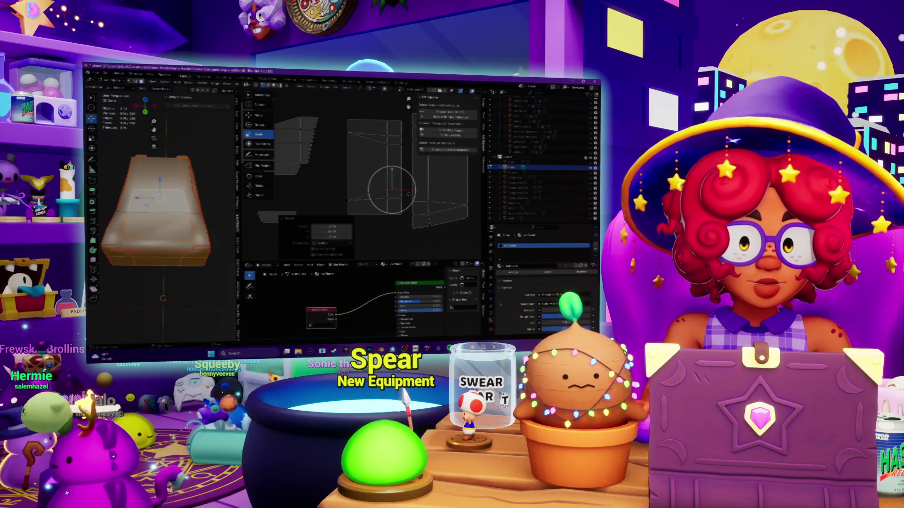
Step: Orbit to the car body pieces, pick the orange bottom block and frame the view on it
{"action": "mouse_move", "coordinate": [393, 177]}
{"action": "middle_mouse_down"}
{"action": "mouse_move", "coordinate": [360, 191]}
{"action": "mouse_move", "coordinate": [424, 185]}
{"action": "mouse_move", "coordinate": [413, 201]}
{"action": "middle_mouse_up"}
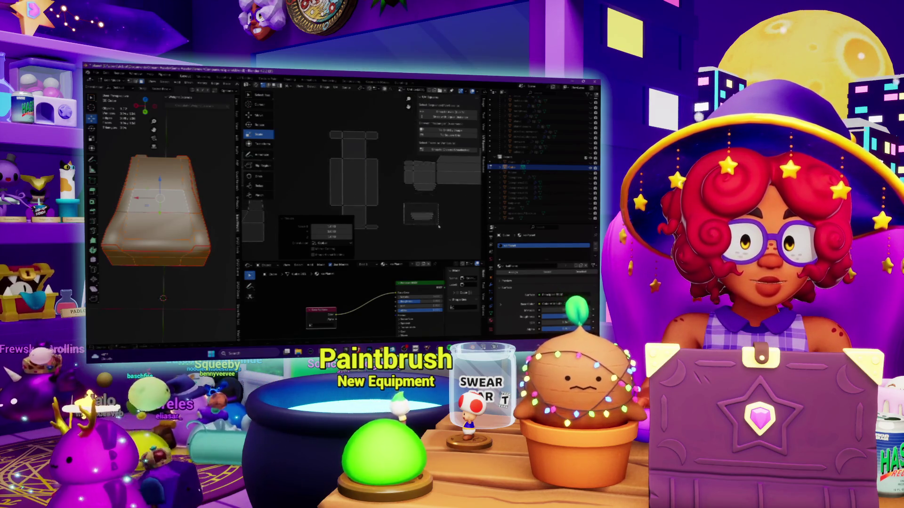
{"action": "mouse_move", "coordinate": [439, 227]}
{"action": "middle_mouse_down"}
{"action": "mouse_move", "coordinate": [465, 205]}
{"action": "mouse_move", "coordinate": [312, 191]}
{"action": "middle_mouse_up"}
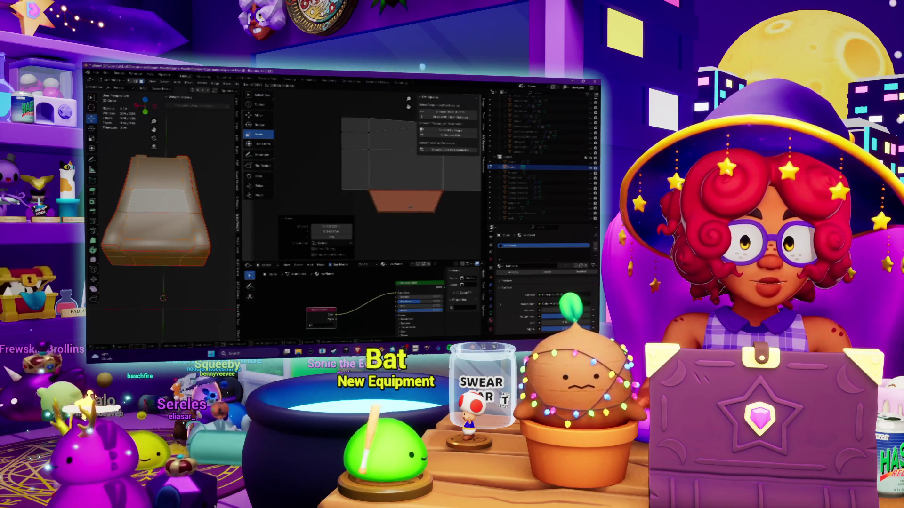
{"action": "middle_click_drag", "start_coordinate": [409, 207], "coordinate": [329, 198]}
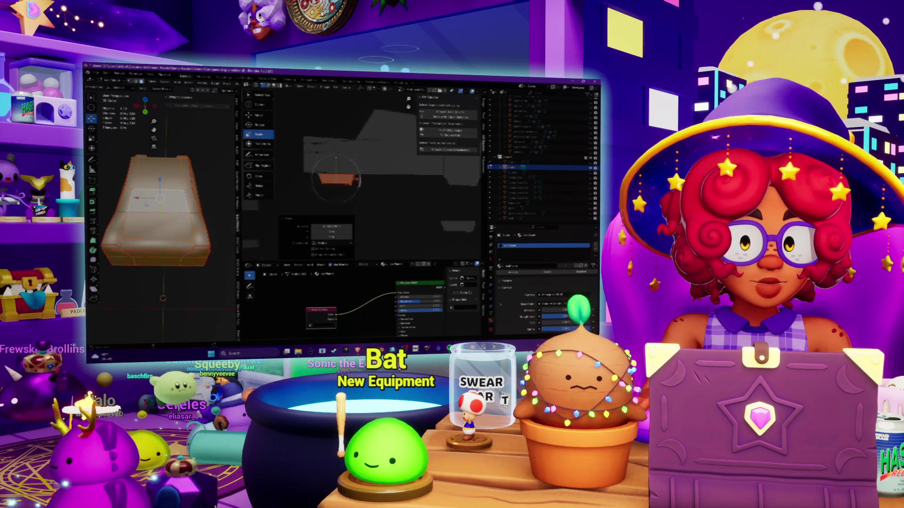
{"action": "left_click", "coordinate": [300, 193]}
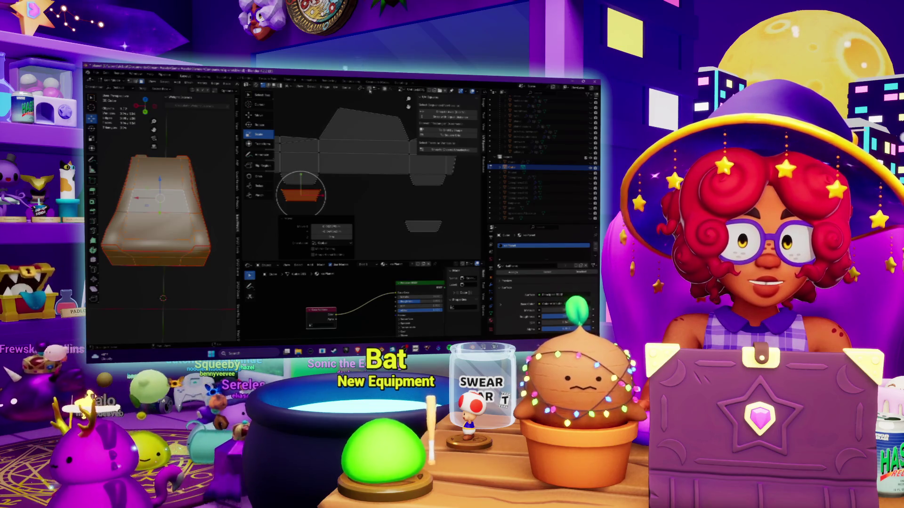
{"action": "key", "text": "KP_Decimal"}
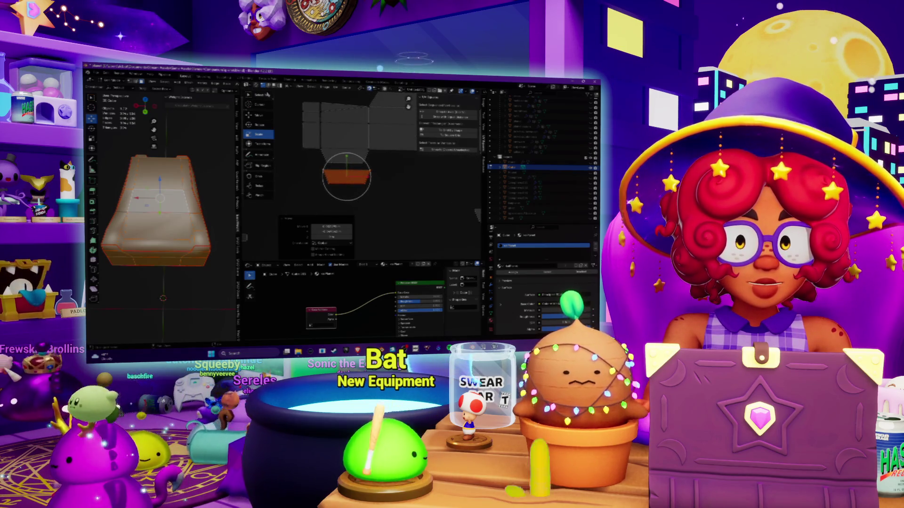
{"action": "key", "text": "w"}
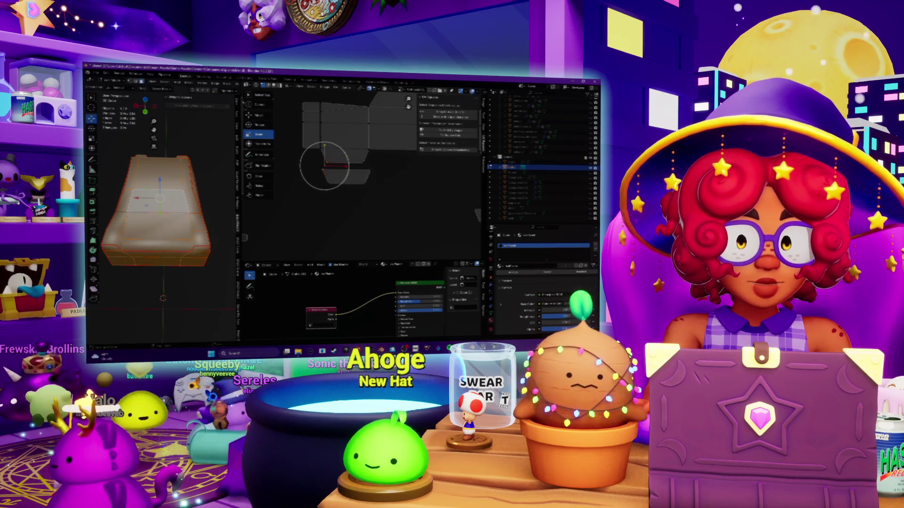
{"action": "key", "text": "alt+a"}
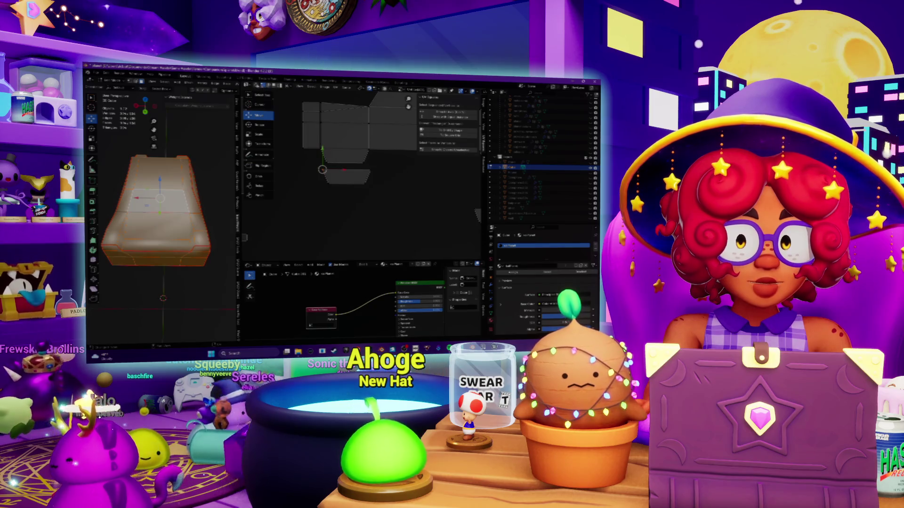
{"action": "left_click", "coordinate": [314, 170]}
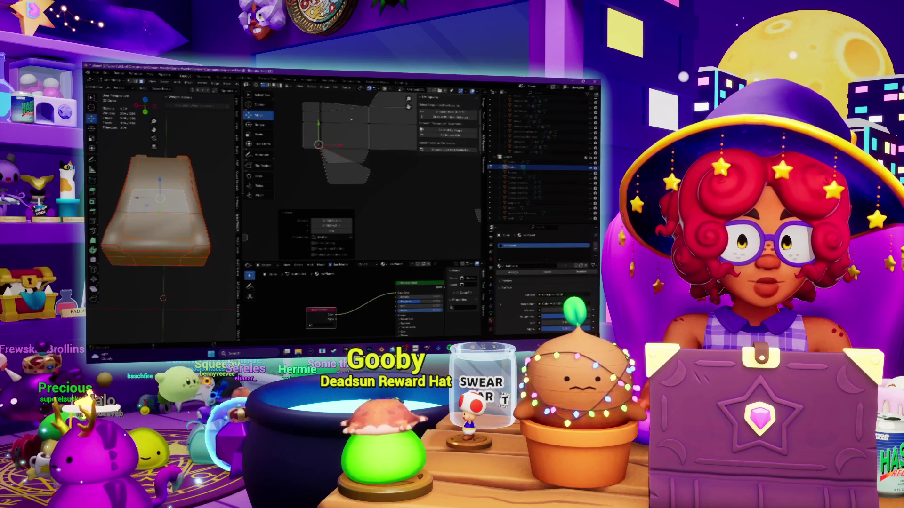
Step: Straighten the wedge-shaped UV island via the context menu and rotate/scale it into a trapezoid
{"action": "middle_click_drag", "start_coordinate": [351, 121], "coordinate": [380, 127]}
{"action": "right_click", "coordinate": [378, 126]}
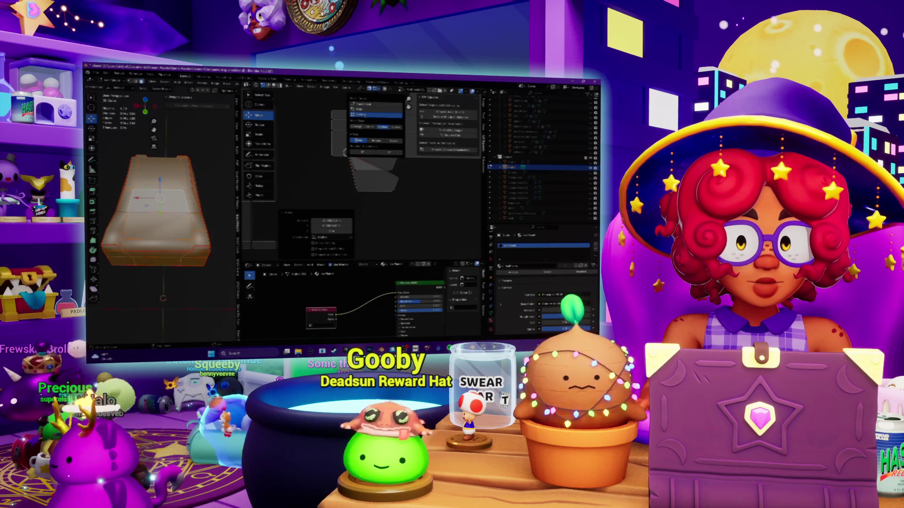
{"action": "left_click", "coordinate": [379, 127]}
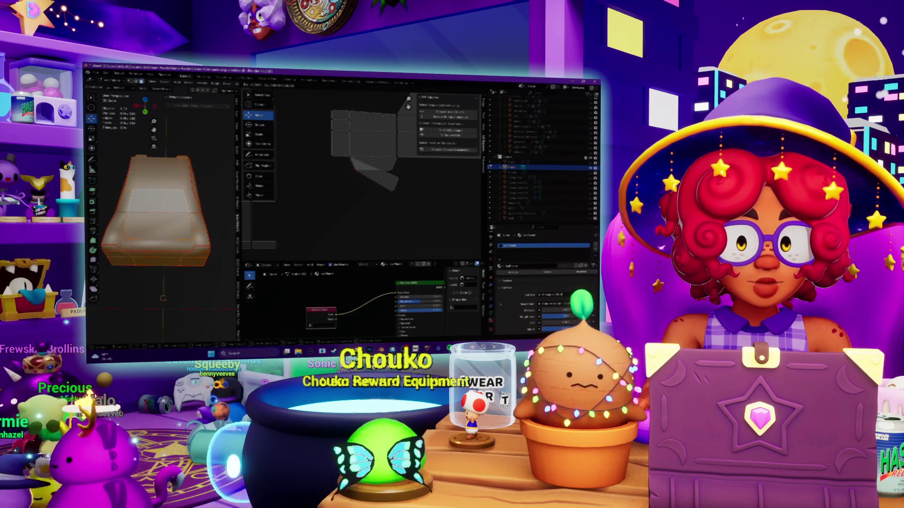
{"action": "key", "text": "alt+a"}
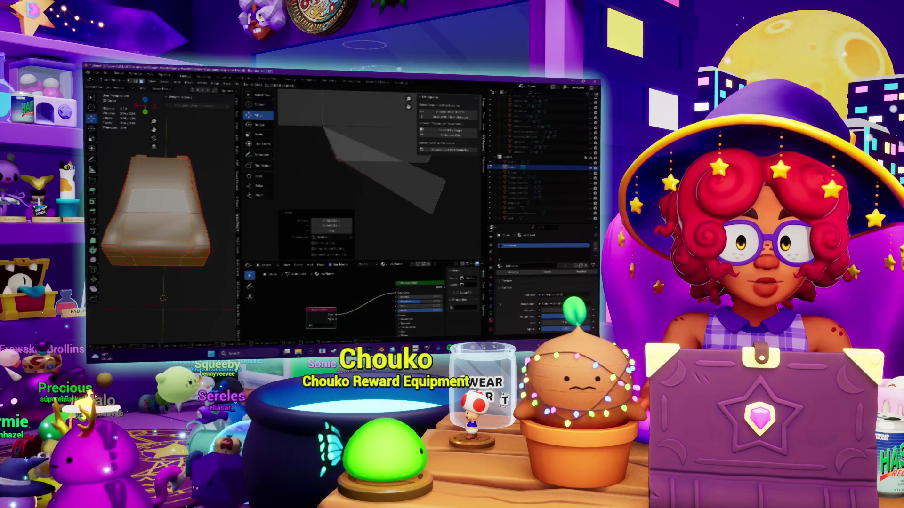
{"action": "key", "text": "a"}
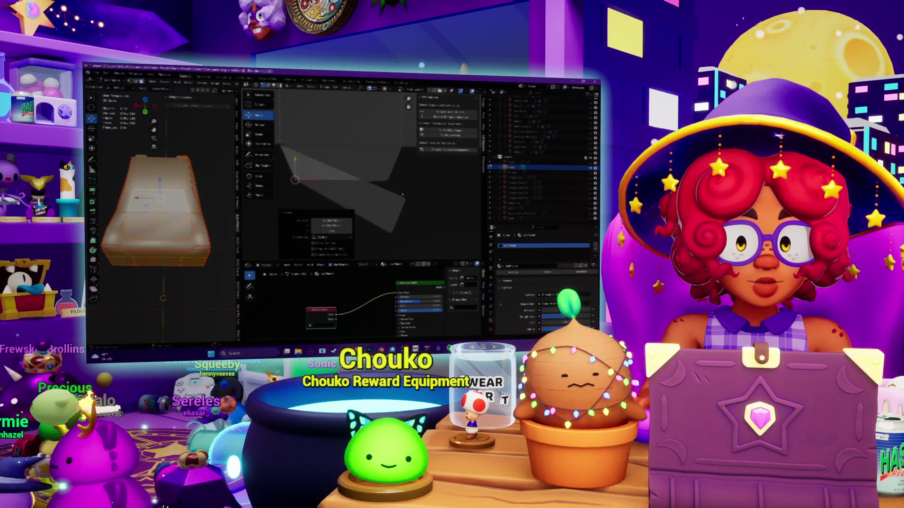
{"action": "key", "text": "u"}
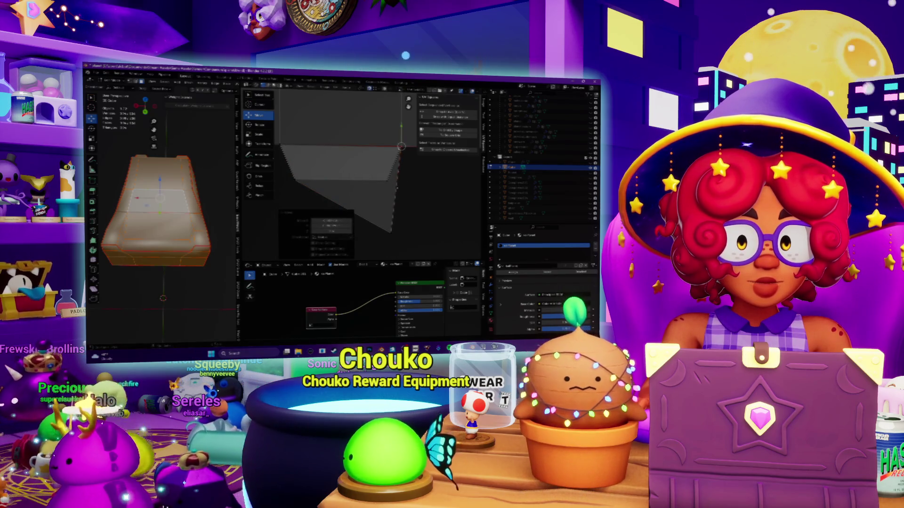
{"action": "key", "text": "s"}
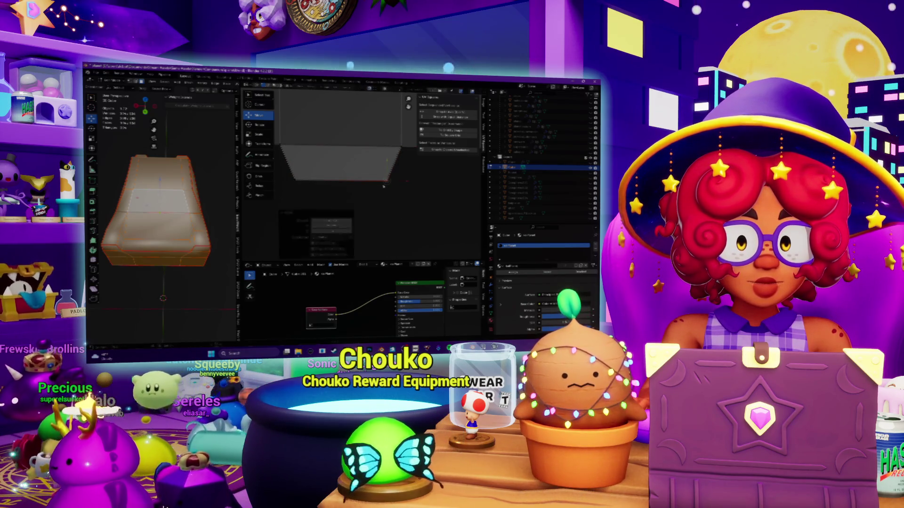
{"action": "key", "text": "u"}
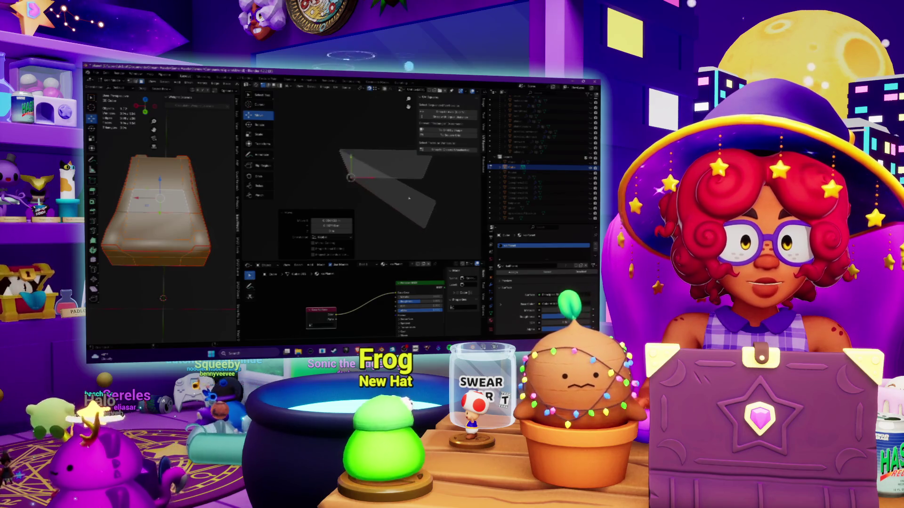
Step: Rotate the flat trapezoid island level and bring the other objects' UV islands into view
{"action": "key", "text": "Tab"}
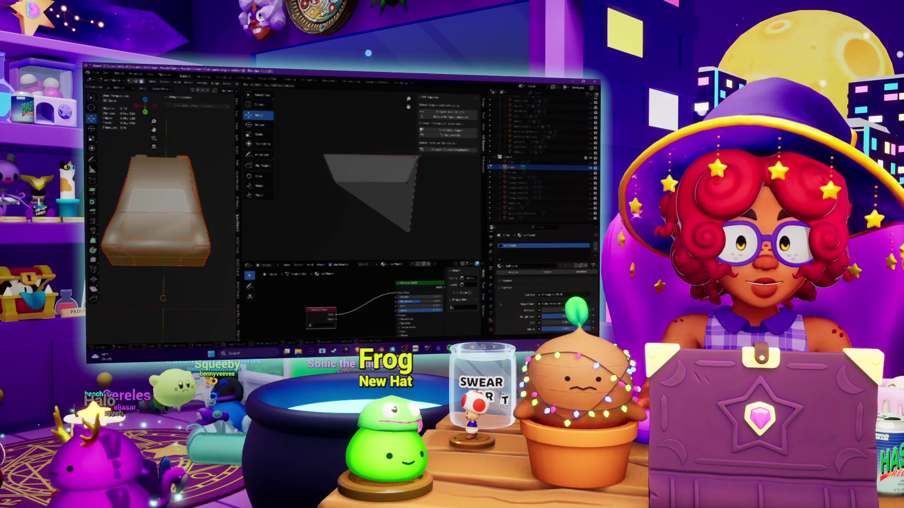
{"action": "left_click", "coordinate": [416, 212]}
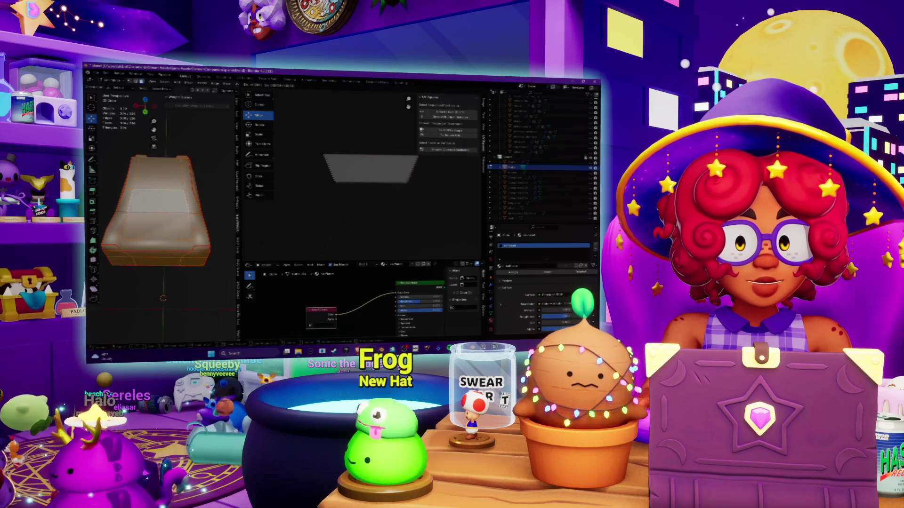
{"action": "left_click", "coordinate": [407, 182]}
{"action": "left_click", "coordinate": [325, 87]}
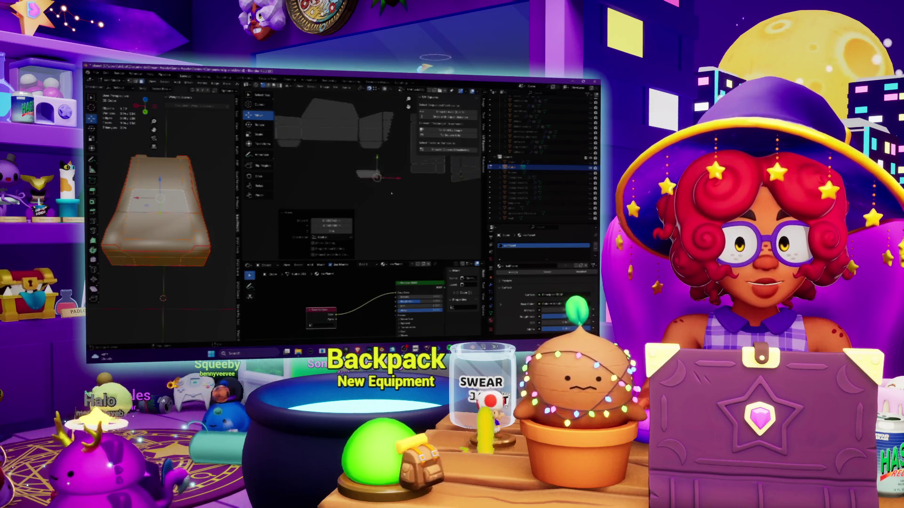
Step: Select the small scene object alone after briefly selecting all objects
{"action": "left_click", "coordinate": [332, 127]}
{"action": "mouse_move", "coordinate": [367, 198]}
{"action": "middle_mouse_down"}
{"action": "mouse_move", "coordinate": [402, 176]}
{"action": "mouse_move", "coordinate": [354, 166]}
{"action": "middle_mouse_up"}
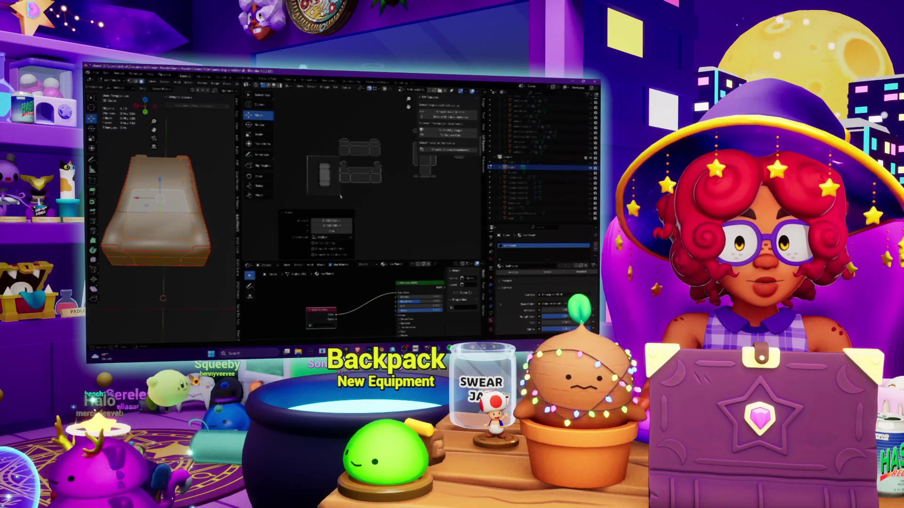
{"action": "left_click", "coordinate": [323, 174]}
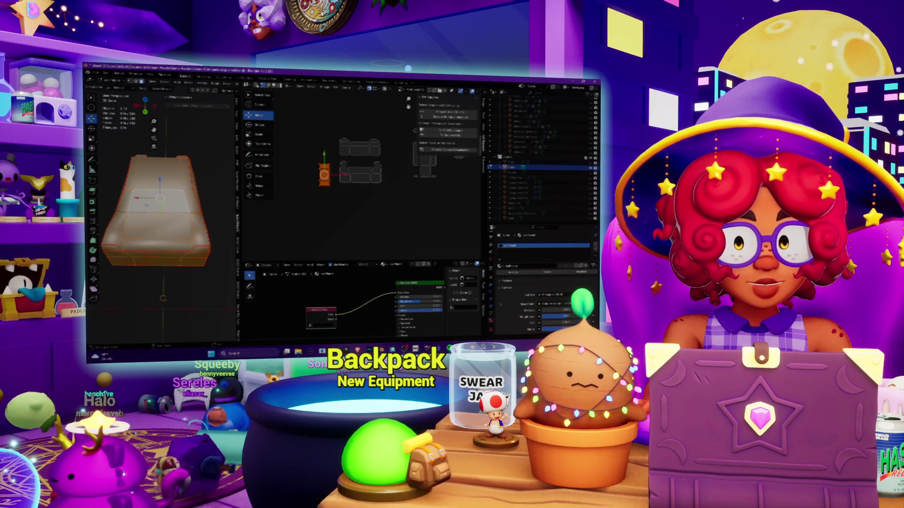
{"action": "key", "text": "a"}
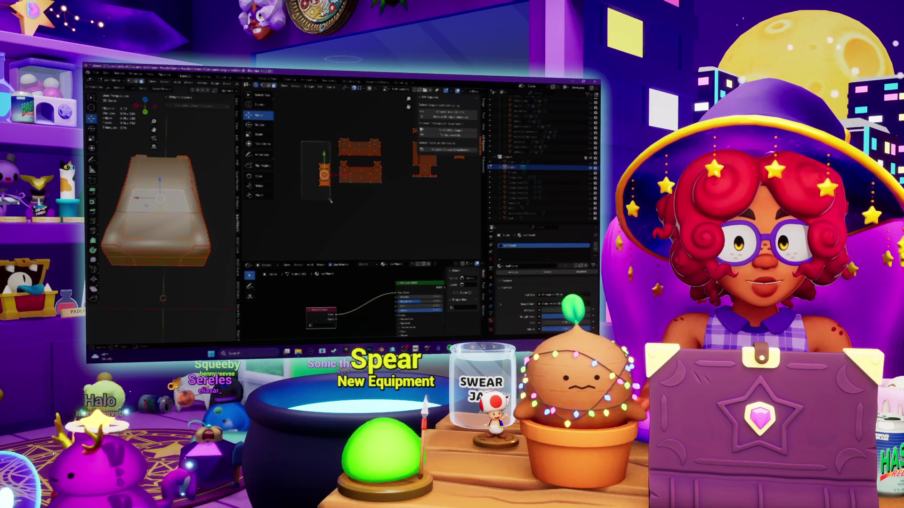
{"action": "left_click", "coordinate": [324, 173]}
Step: Step to the next object in the row and pan its UV islands into view, clearing the island selection
{"action": "middle_click_drag", "start_coordinate": [163, 212], "coordinate": [183, 198]}
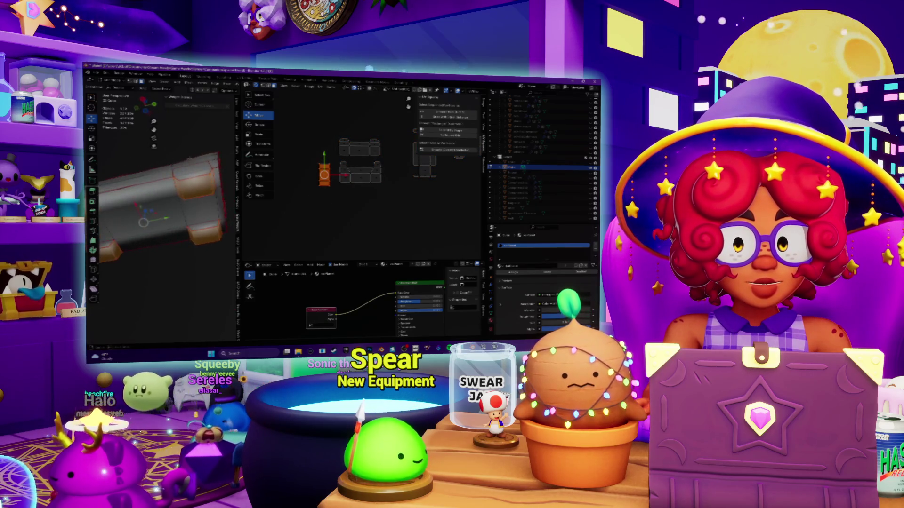
{"action": "scroll", "coordinate": [368, 170], "scroll_direction": "down", "scroll_amount": 3}
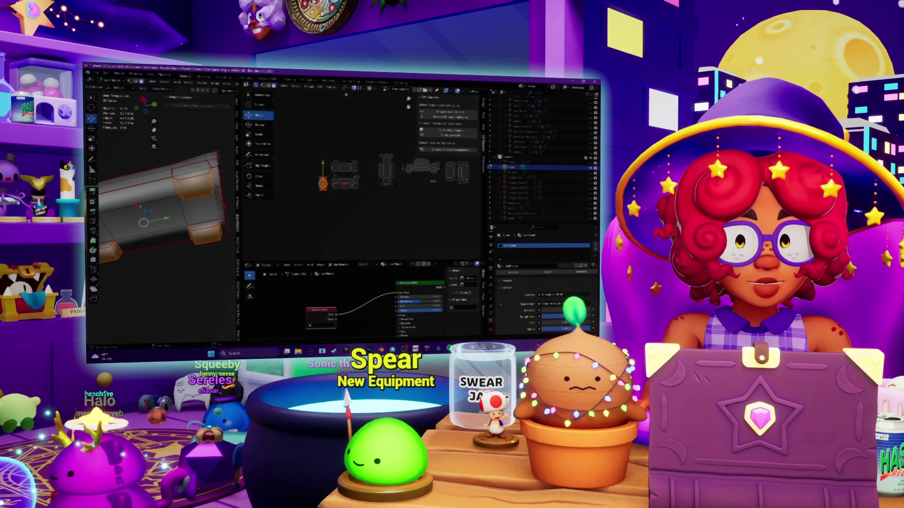
{"action": "left_click", "coordinate": [421, 184]}
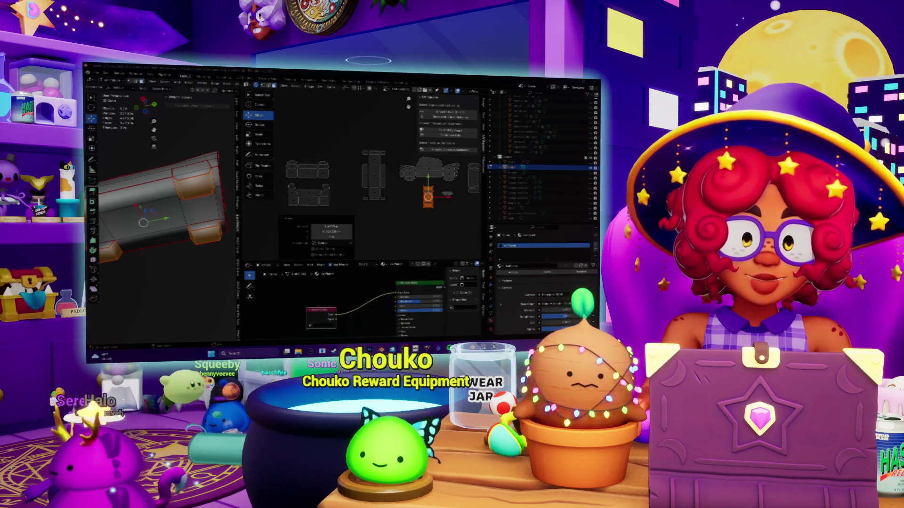
{"action": "scroll", "coordinate": [347, 203], "scroll_direction": "up", "scroll_amount": 3}
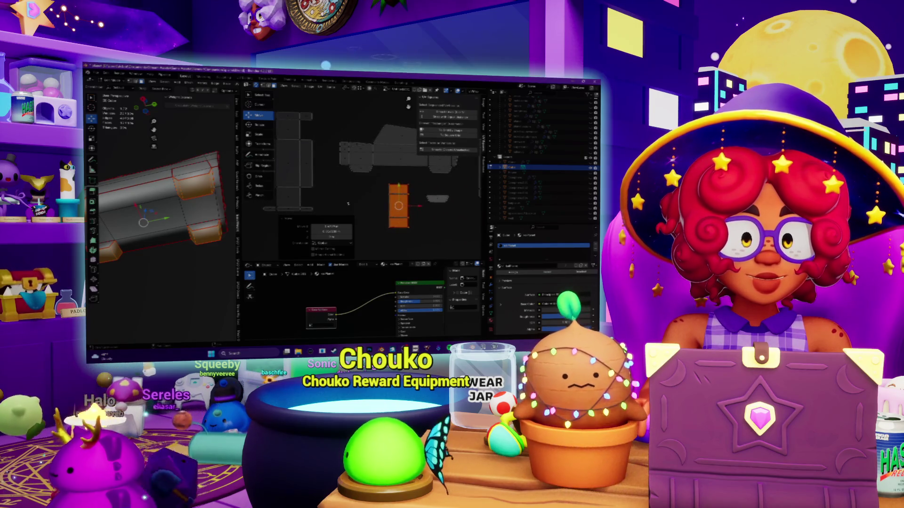
{"action": "left_click", "coordinate": [387, 214]}
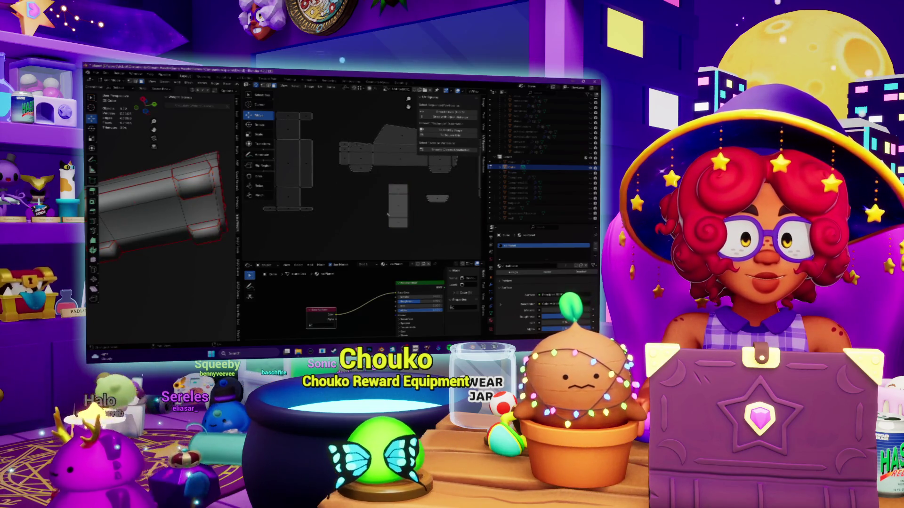
{"action": "middle_click_drag", "start_coordinate": [387, 213], "coordinate": [249, 235]}
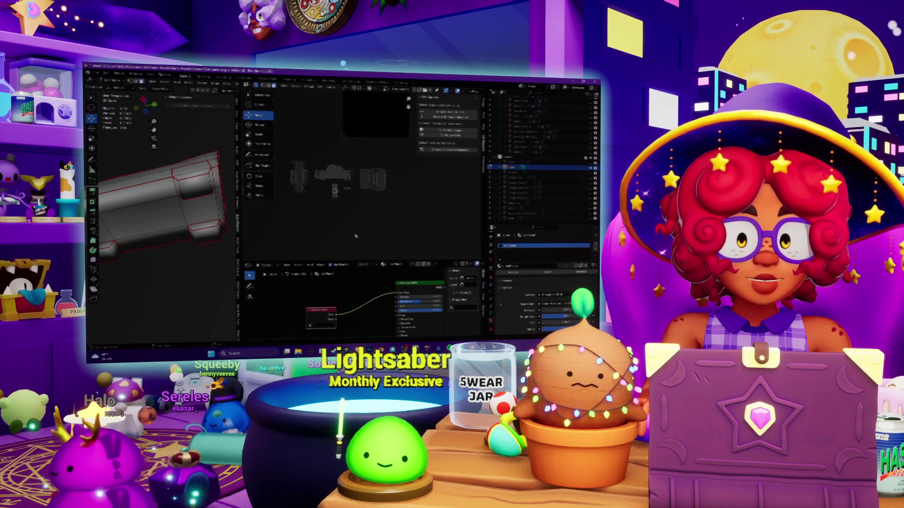
{"action": "scroll", "coordinate": [159, 205], "scroll_direction": "down", "scroll_amount": 3}
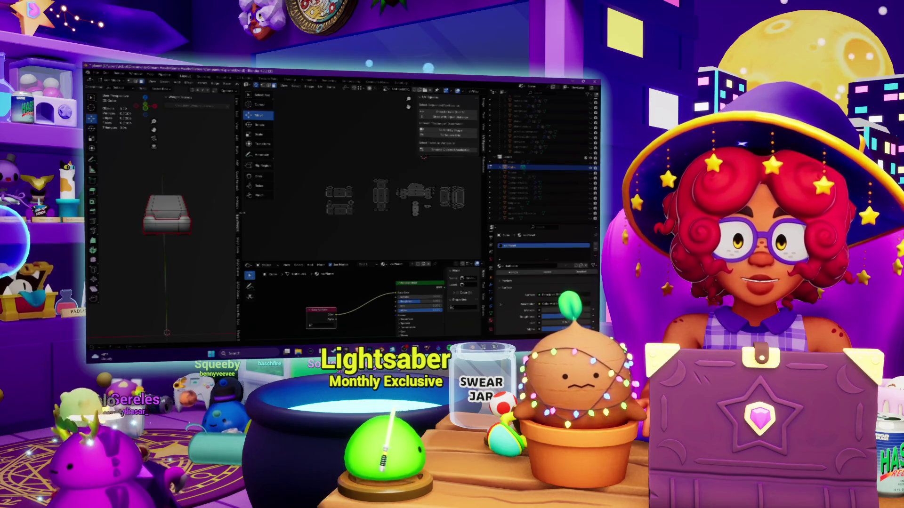
Step: Widen the 3D view and toggle the grey star geometry and car with undo/redo while orbiting
{"action": "left_click_drag", "start_coordinate": [241, 212], "coordinate": [304, 216]}
{"action": "scroll", "coordinate": [245, 220], "scroll_direction": "up", "scroll_amount": 3}
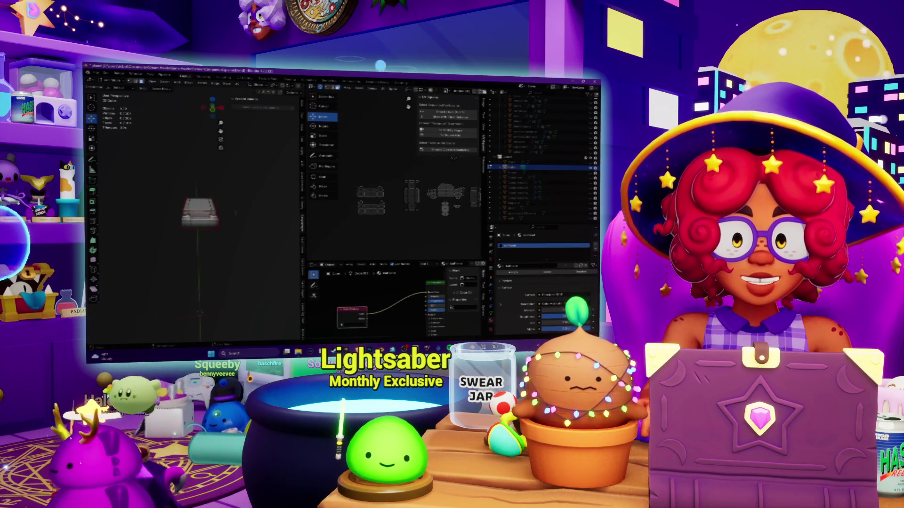
{"action": "middle_click_drag", "start_coordinate": [212, 212], "coordinate": [187, 226]}
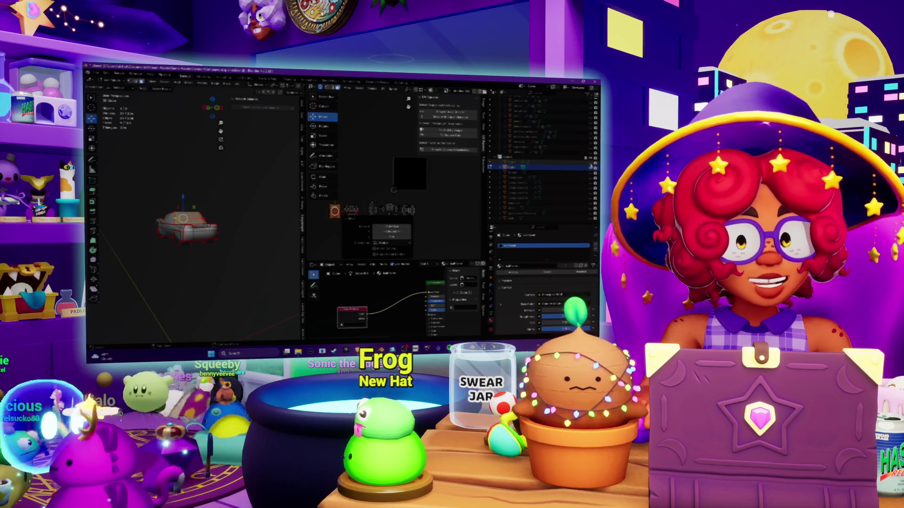
{"action": "key", "text": "ctrl+z"}
{"action": "middle_click_drag", "start_coordinate": [187, 268], "coordinate": [187, 224]}
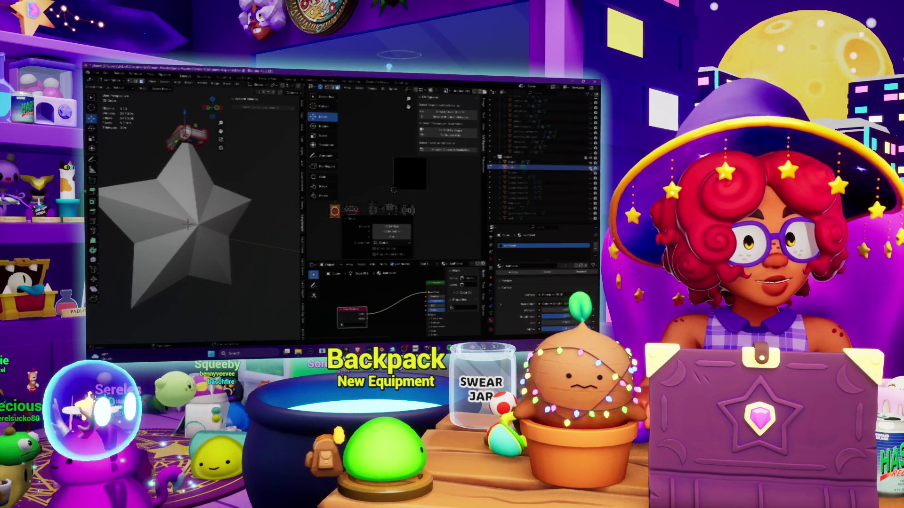
{"action": "key", "text": "ctrl+z"}
{"action": "key", "text": "ctrl+shift+z"}
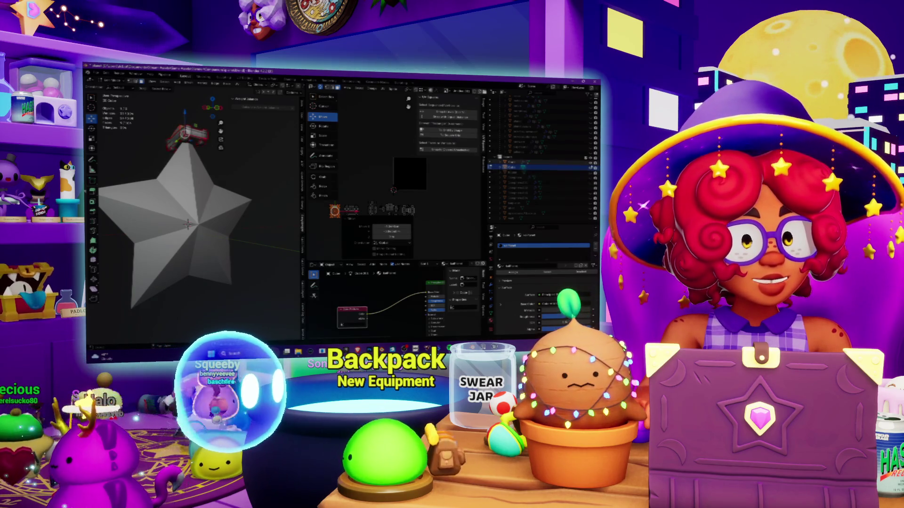
Step: Hide the star mesh and red car, leaving the grey dome mesh visible
{"action": "key", "text": "shift+h"}
{"action": "key", "text": "h"}
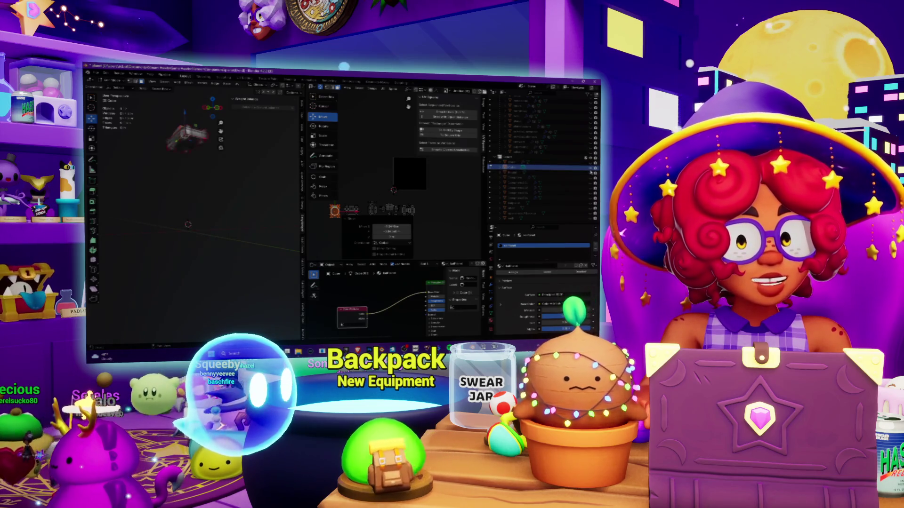
{"action": "key", "text": "ctrl+z"}
{"action": "key", "text": "ctrl+shift+z"}
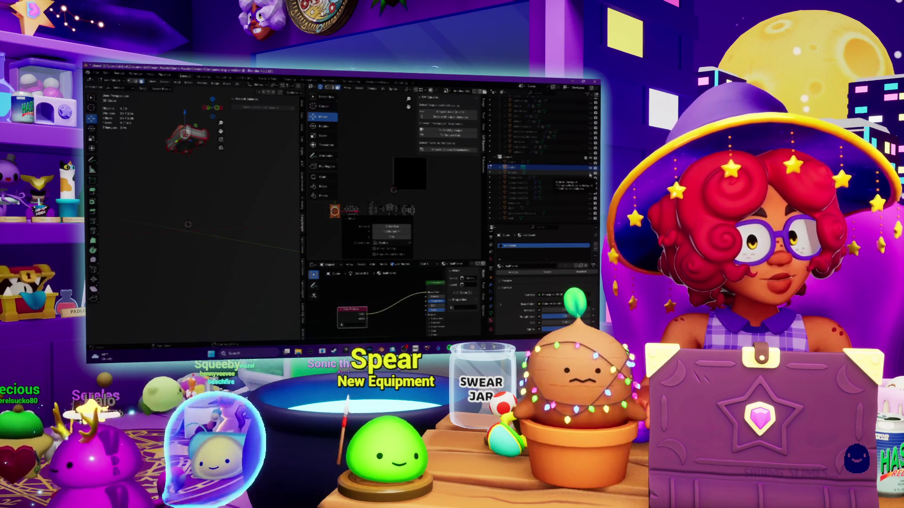
{"action": "key", "text": "ctrl+z"}
{"action": "key", "text": "ctrl+shift+z"}
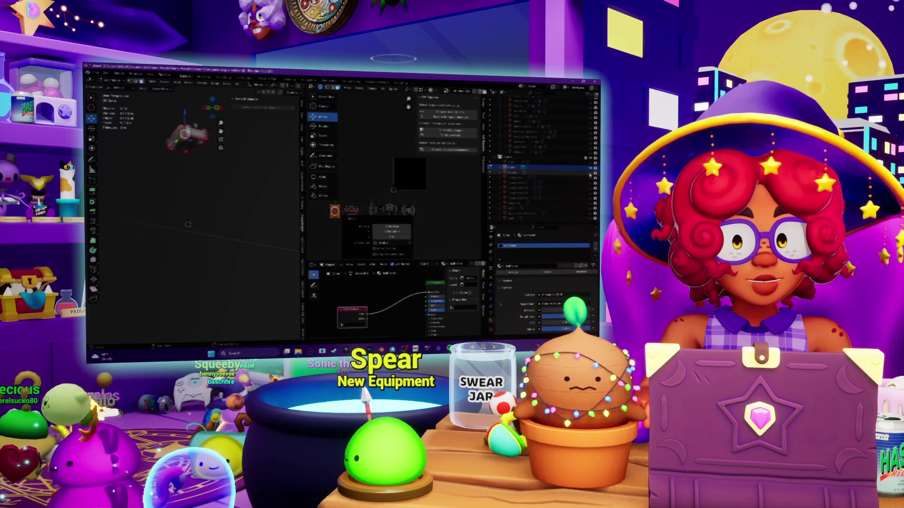
{"action": "key", "text": "ctrl+shift+z"}
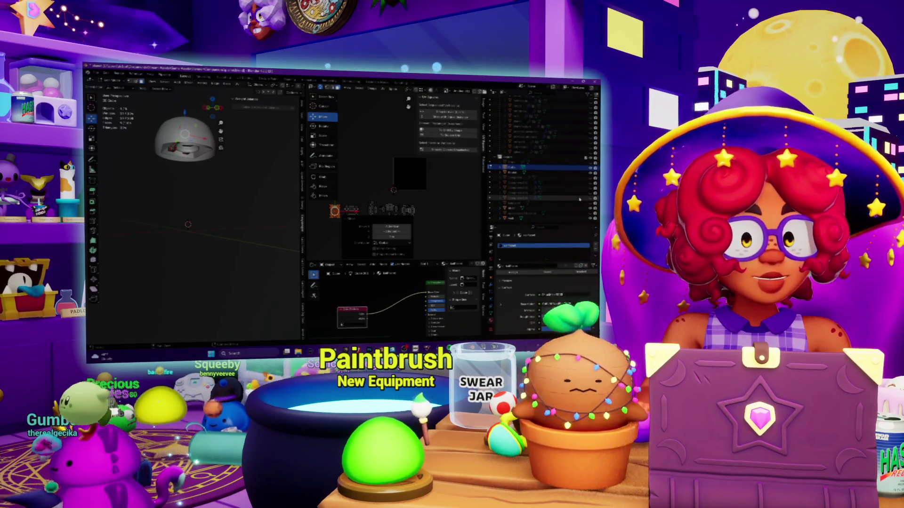
Step: Isolate the grey sphere in local view, return to Object Mode and select it
{"action": "key", "text": "KP_Divide"}
{"action": "key", "text": "KP_Divide"}
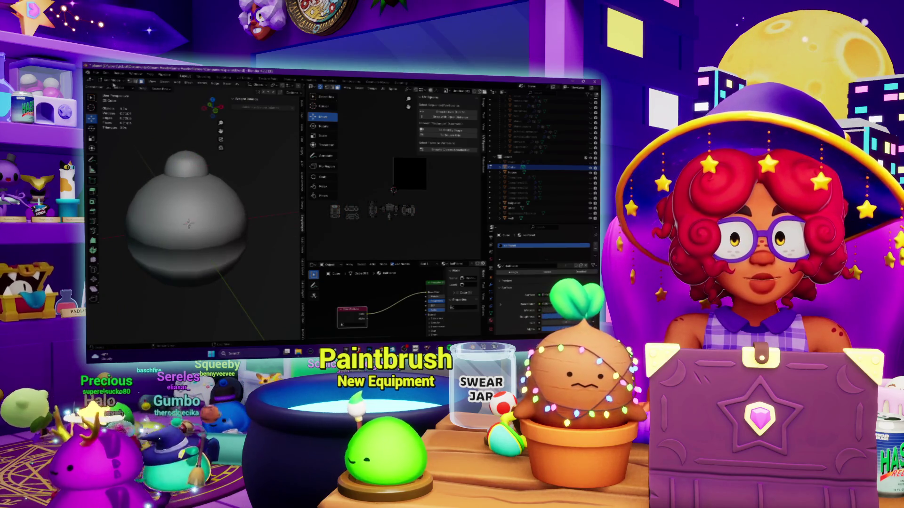
{"action": "key", "text": "Tab"}
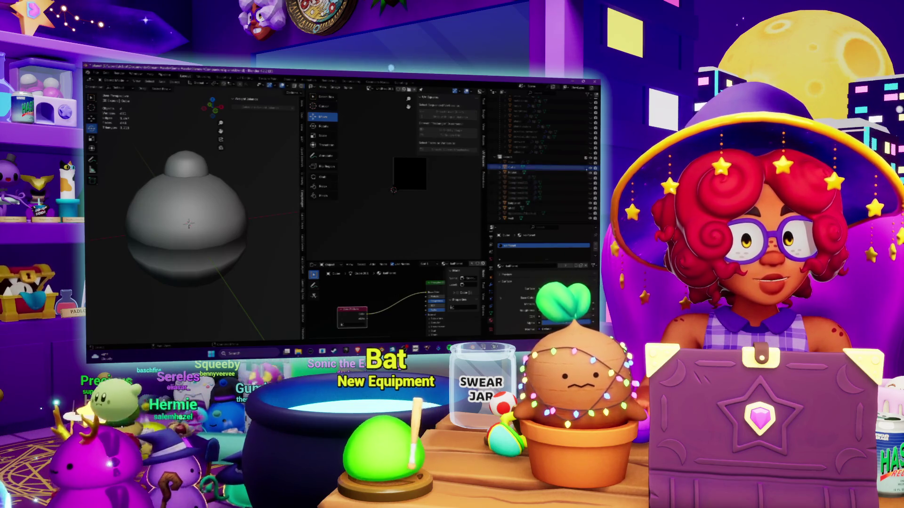
{"action": "left_click", "coordinate": [239, 189]}
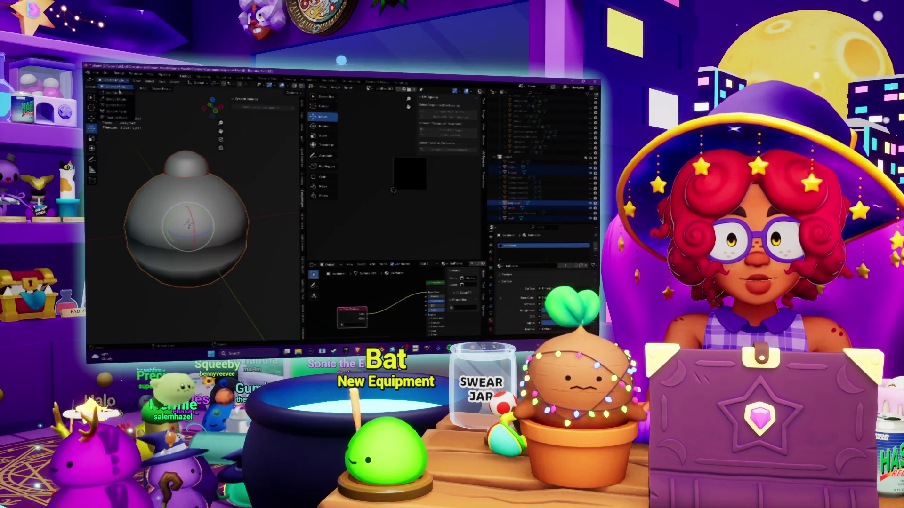
Step: Enter Edit Mode on the sphere, select its middle band in the UV editor and lay it out as a ring
{"action": "key", "text": "Tab"}
{"action": "scroll", "coordinate": [402, 227], "scroll_direction": "up", "scroll_amount": 3}
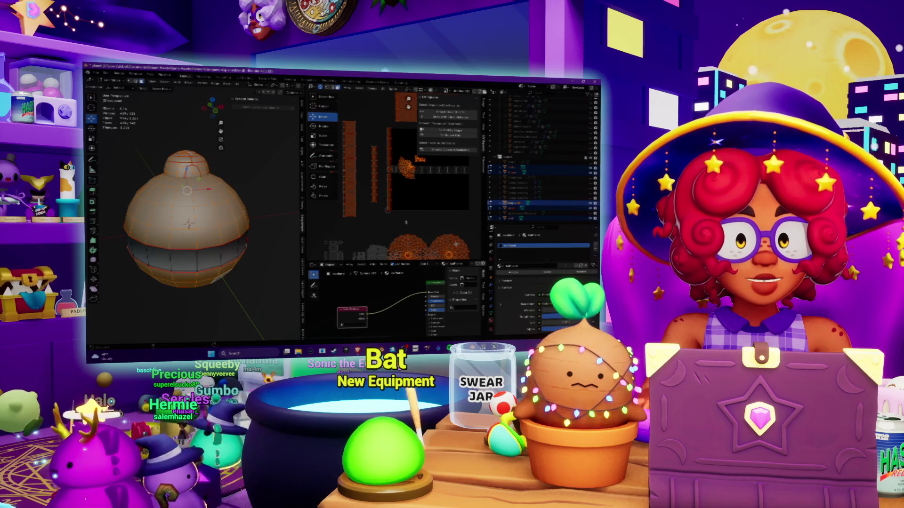
{"action": "middle_click_drag", "start_coordinate": [405, 223], "coordinate": [371, 167]}
{"action": "scroll", "coordinate": [396, 206], "scroll_direction": "down", "scroll_amount": 4}
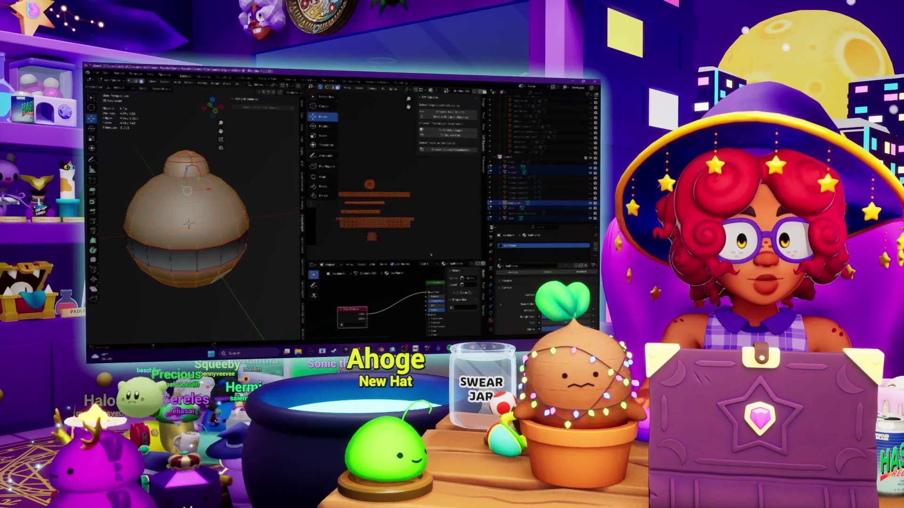
{"action": "scroll", "coordinate": [396, 206], "scroll_direction": "up", "scroll_amount": 4}
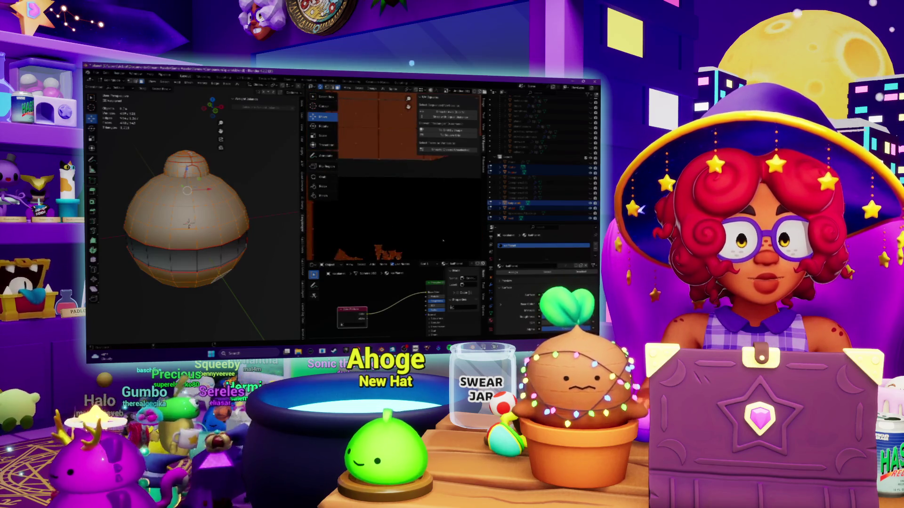
{"action": "middle_click_drag", "start_coordinate": [395, 211], "coordinate": [395, 177]}
{"action": "scroll", "coordinate": [417, 207], "scroll_direction": "down", "scroll_amount": 3}
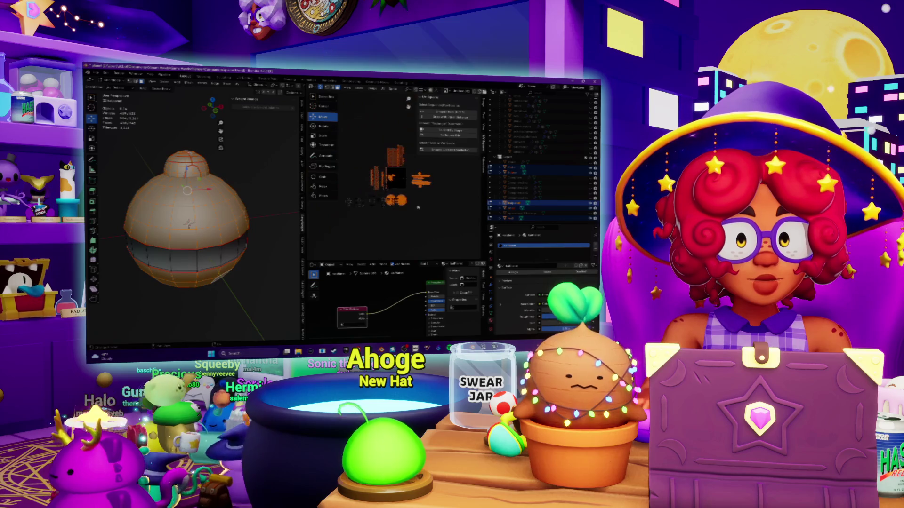
{"action": "scroll", "coordinate": [434, 214], "scroll_direction": "up", "scroll_amount": 2}
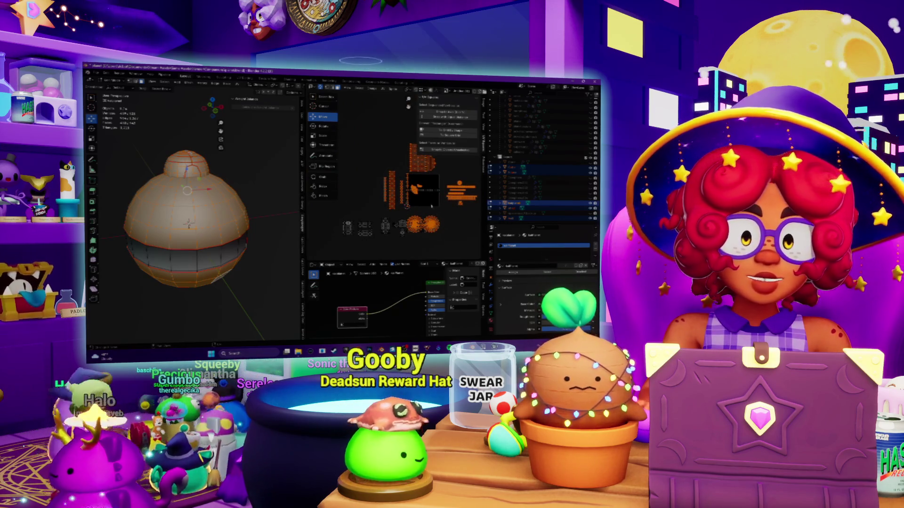
{"action": "scroll", "coordinate": [396, 184], "scroll_direction": "up", "scroll_amount": 2}
{"action": "scroll", "coordinate": [395, 183], "scroll_direction": "up", "scroll_amount": 2}
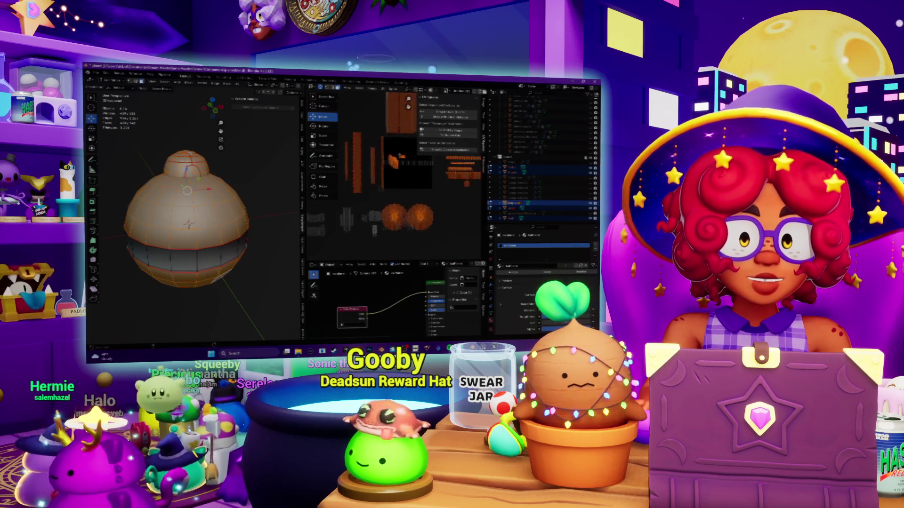
{"action": "scroll", "coordinate": [404, 194], "scroll_direction": "up", "scroll_amount": 2}
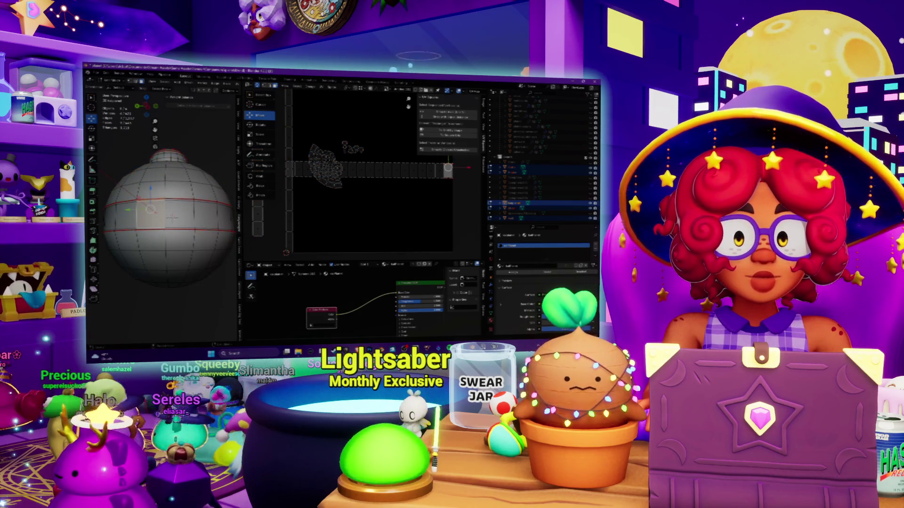
{"action": "left_click", "coordinate": [370, 169]}
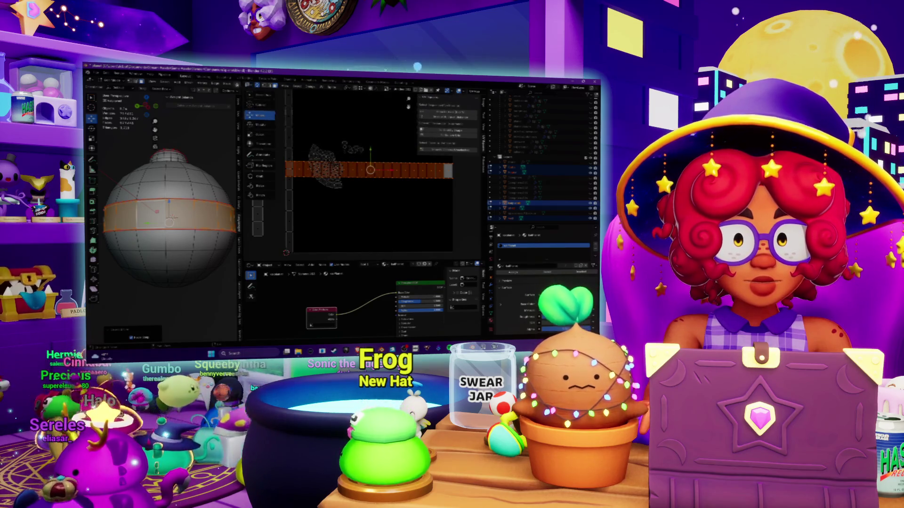
{"action": "left_click", "coordinate": [269, 112]}
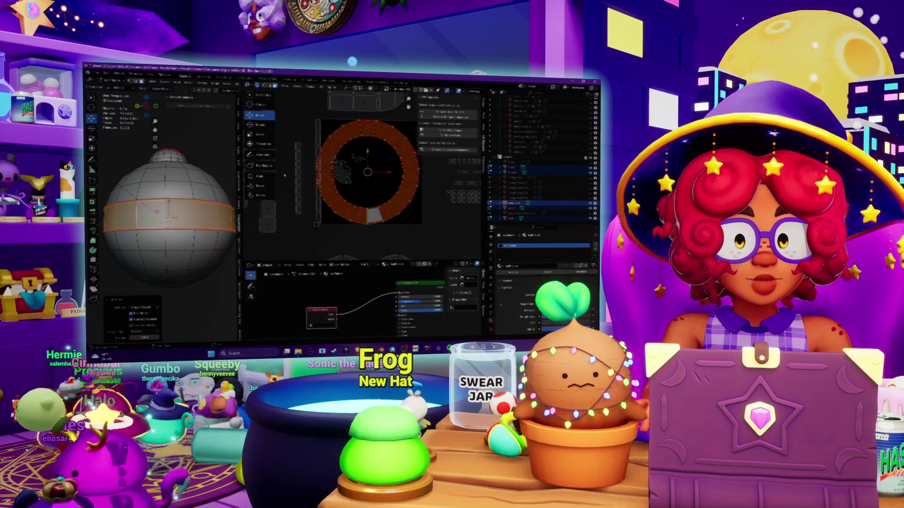
{"action": "middle_click_drag", "start_coordinate": [169, 211], "coordinate": [159, 212]}
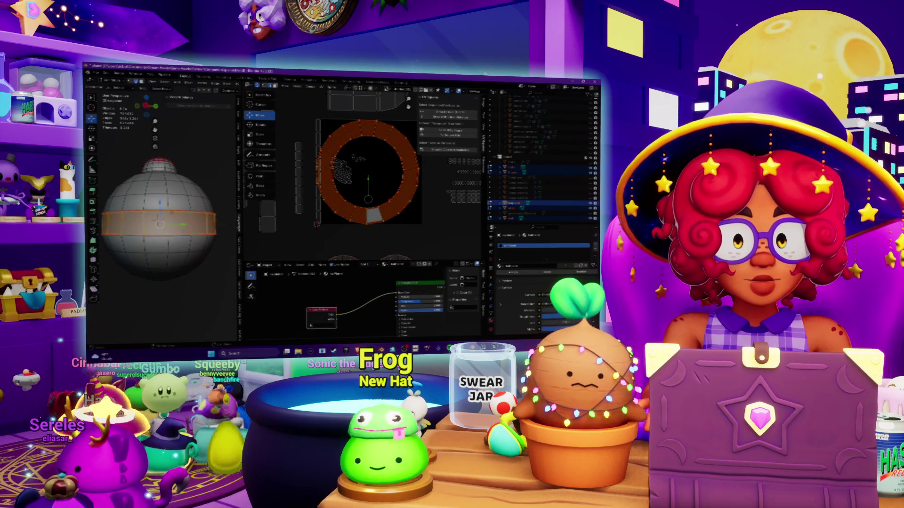
{"action": "scroll", "coordinate": [160, 217], "scroll_direction": "up", "scroll_amount": 3}
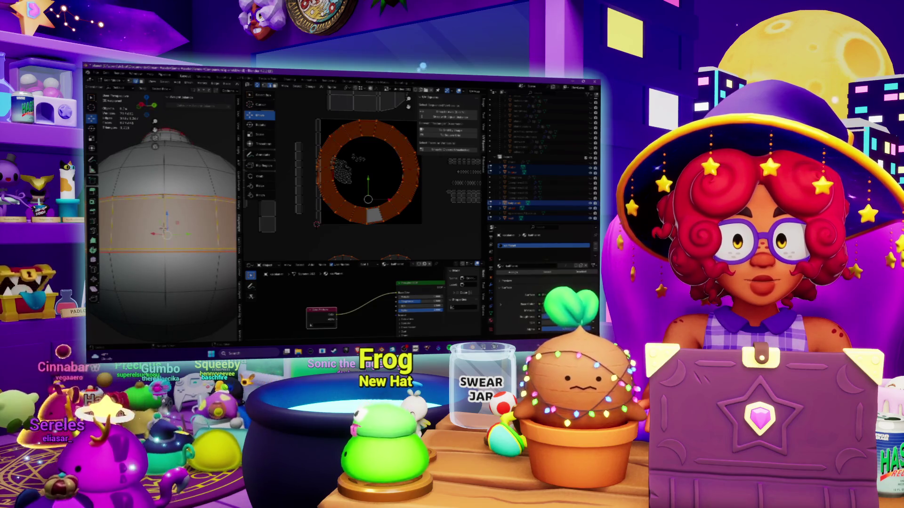
Step: Reselect the middle band loop, change its seam marking with Ctrl+E and unwrap it as a straight strip
{"action": "key", "text": "alt+a"}
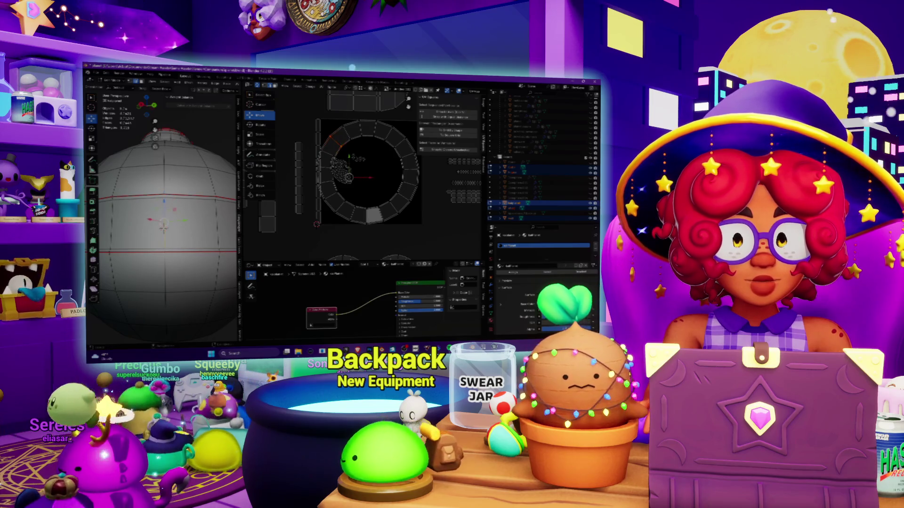
{"action": "left_click", "coordinate": [178, 83]}
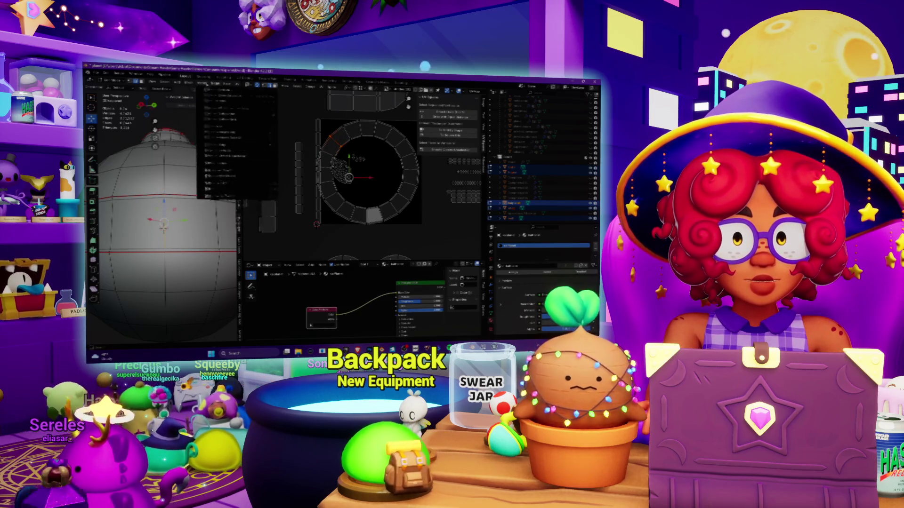
{"action": "right_click", "coordinate": [138, 177]}
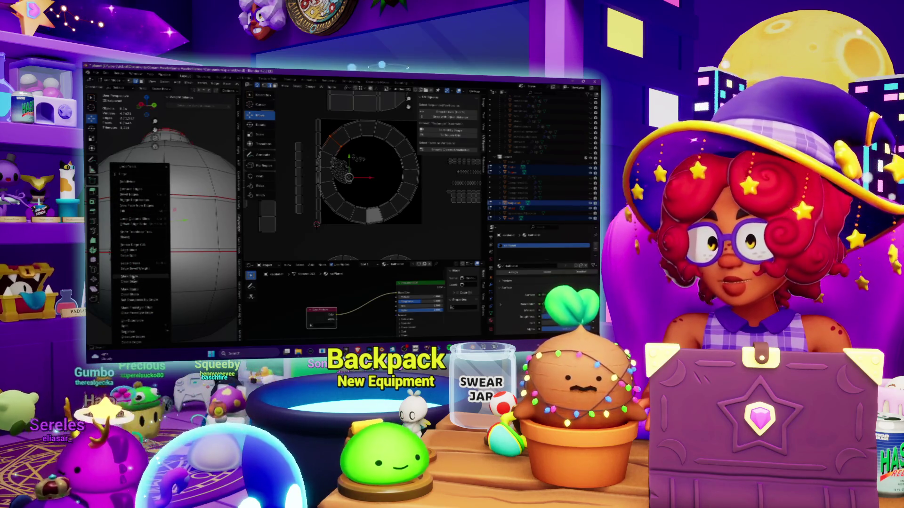
{"action": "key", "text": "Escape"}
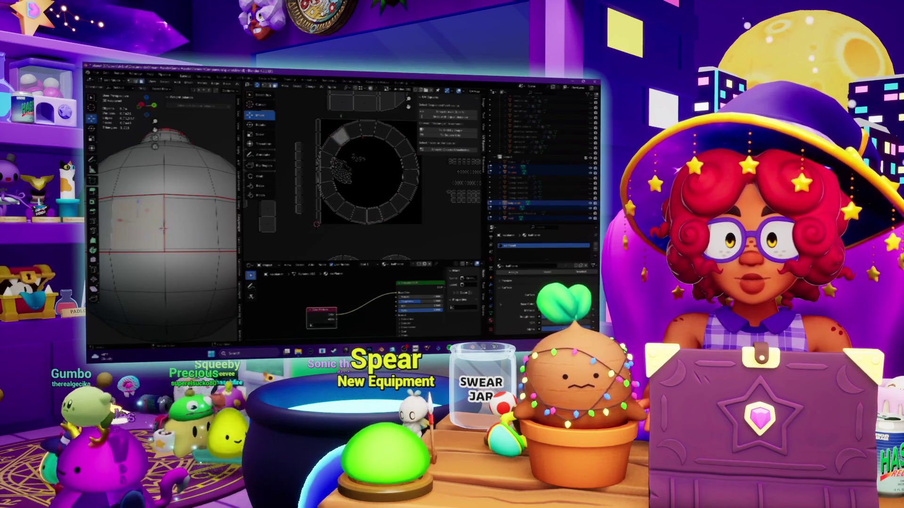
{"action": "key", "text": "a"}
{"action": "key", "text": "ctrl+e"}
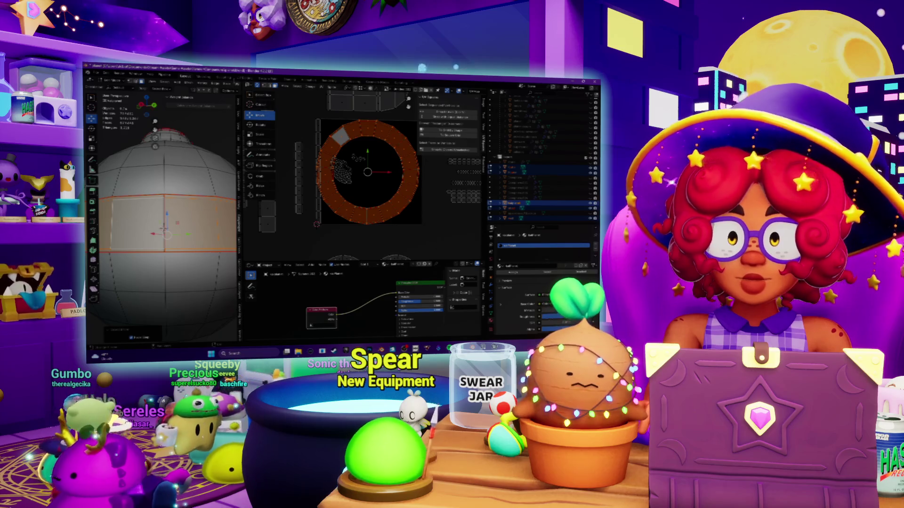
{"action": "key", "text": "u"}
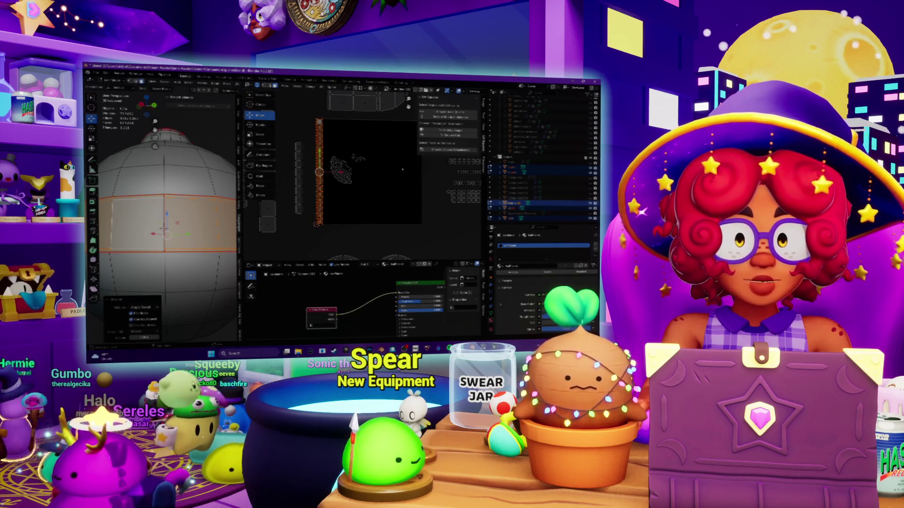
{"action": "scroll", "coordinate": [332, 177], "scroll_direction": "up", "scroll_amount": 5}
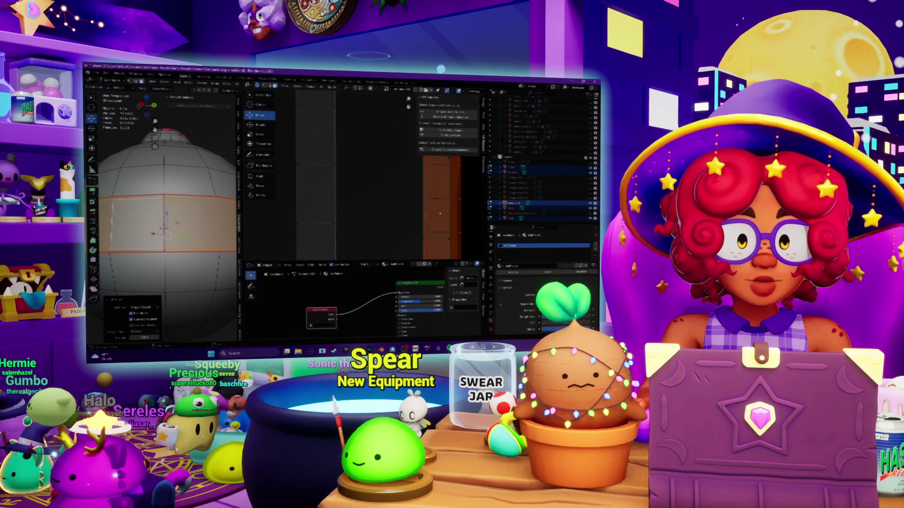
{"action": "scroll", "coordinate": [367, 190], "scroll_direction": "down", "scroll_amount": 3}
{"action": "scroll", "coordinate": [368, 191], "scroll_direction": "down", "scroll_amount": 3}
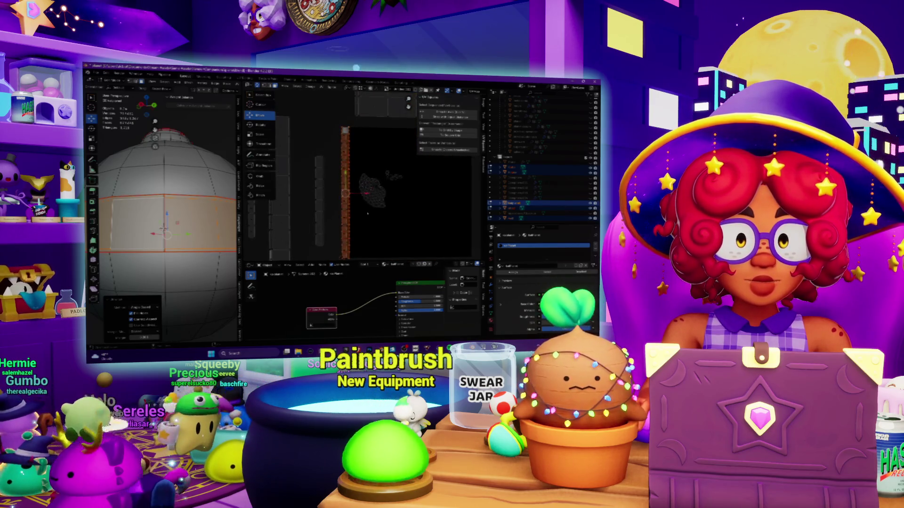
Step: Drag the straight band strip off to the right, away from the other islands
{"action": "middle_click_drag", "start_coordinate": [367, 187], "coordinate": [473, 187]}
{"action": "key", "text": "u"}
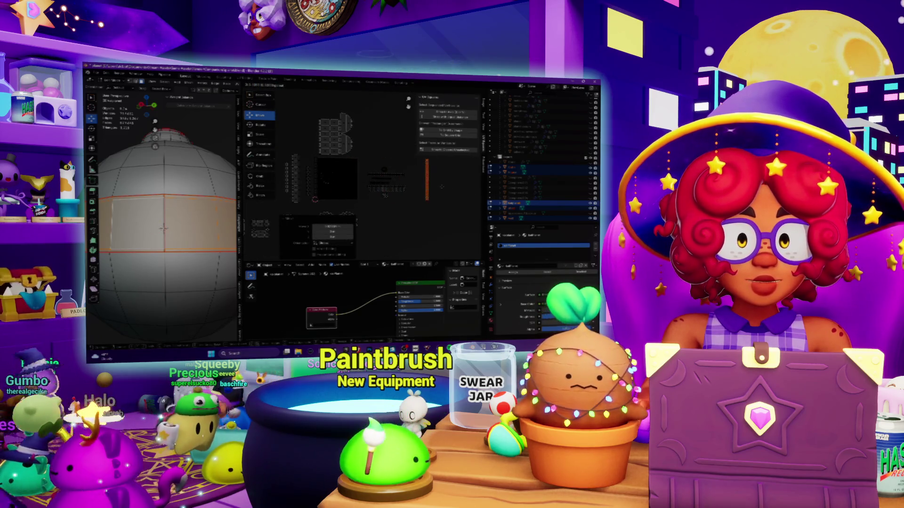
{"action": "scroll", "coordinate": [396, 184], "scroll_direction": "up", "scroll_amount": 3}
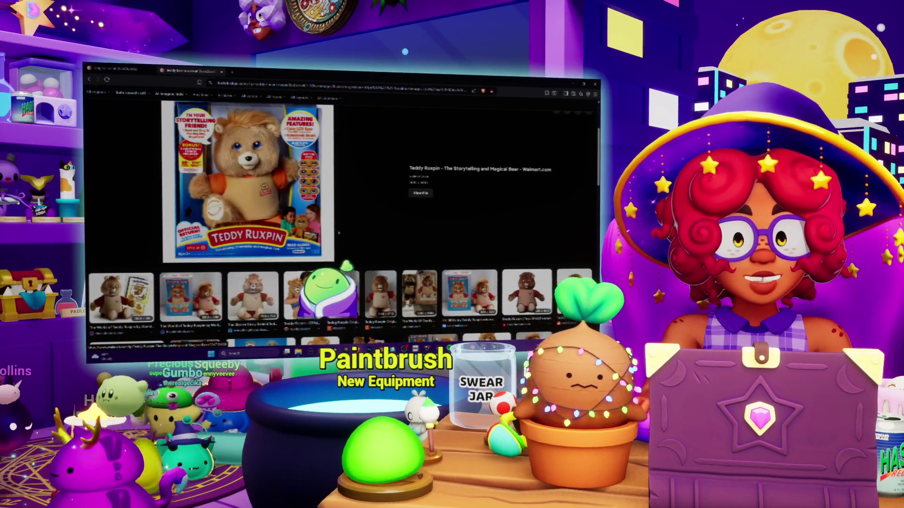
{"action": "scroll", "coordinate": [343, 212], "scroll_direction": "down", "scroll_amount": 2}
{"action": "scroll", "coordinate": [336, 224], "scroll_direction": "up", "scroll_amount": 2}
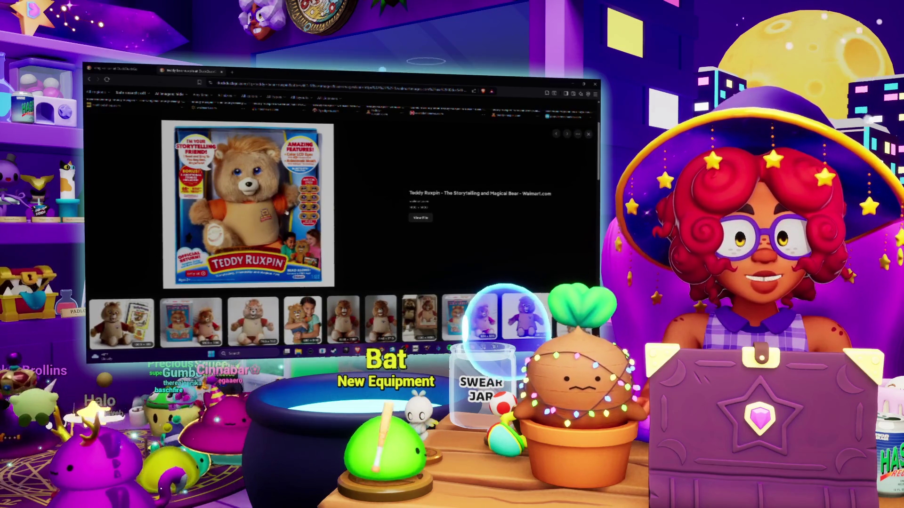
{"action": "scroll", "coordinate": [286, 211], "scroll_direction": "down", "scroll_amount": 2}
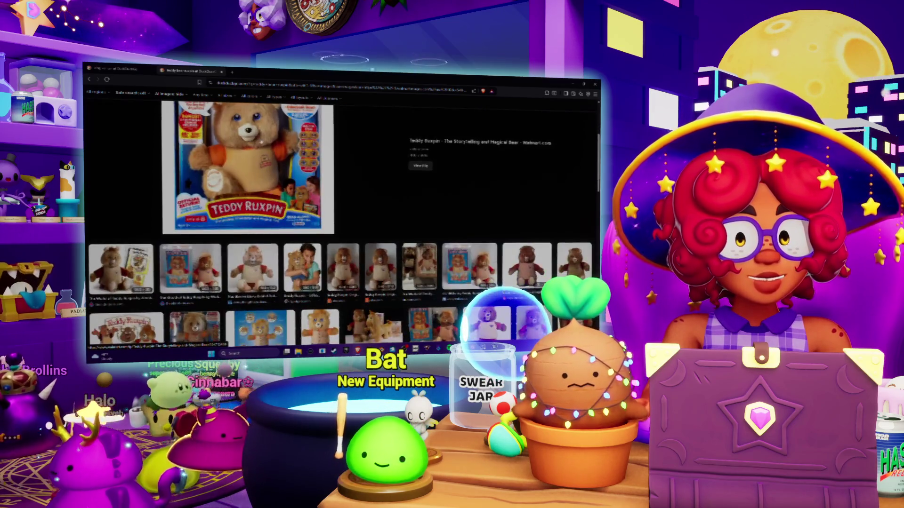
{"action": "scroll", "coordinate": [356, 228], "scroll_direction": "down", "scroll_amount": 3}
{"action": "scroll", "coordinate": [357, 228], "scroll_direction": "down", "scroll_amount": 1}
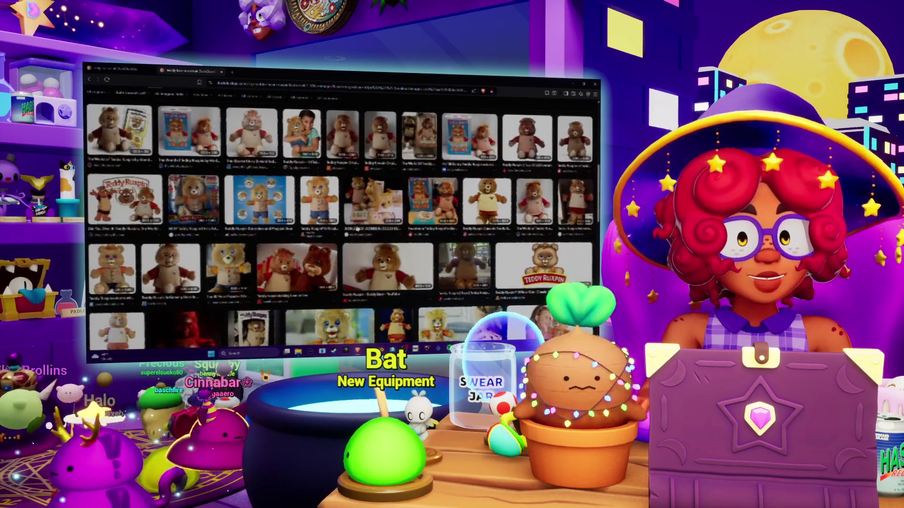
Step: Preview the Teddy Ruxpin photo, step to the Dragon Ball red-car image, then return to Blender
{"action": "left_click", "coordinate": [432, 201]}
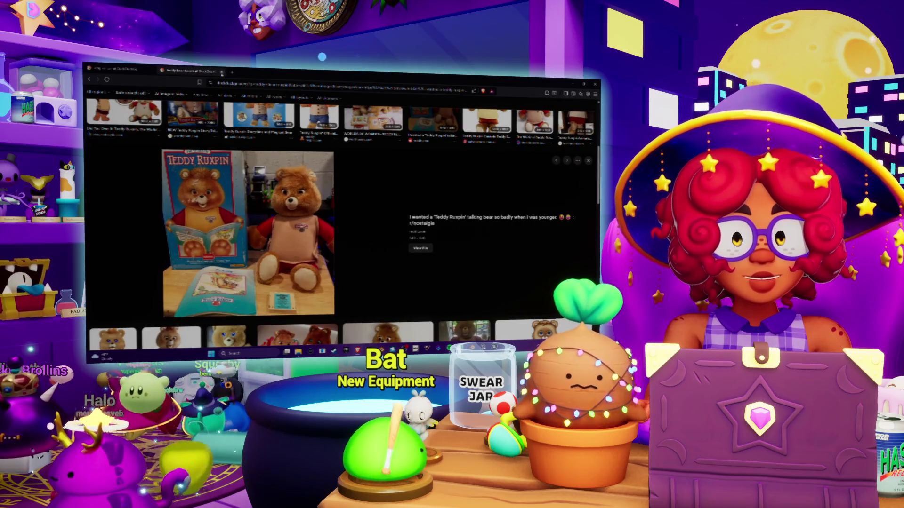
{"action": "key", "text": "Right"}
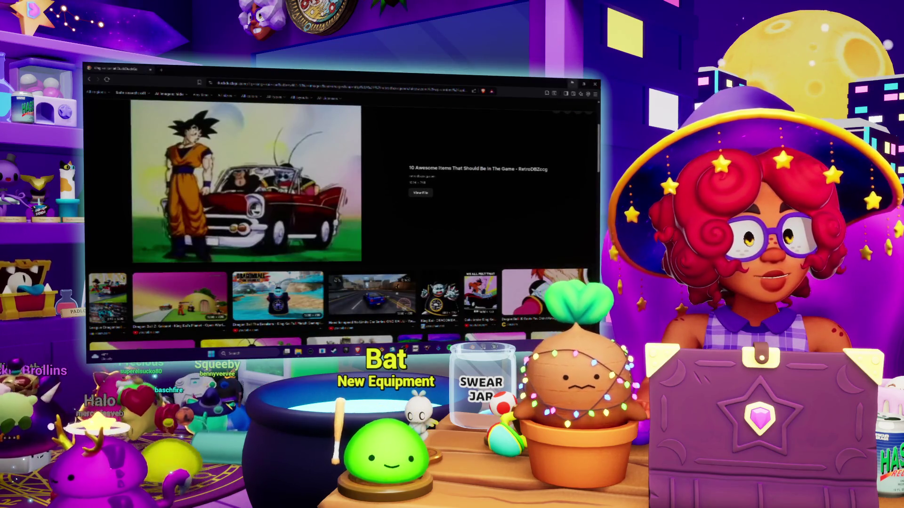
{"action": "key", "text": "alt+Tab"}
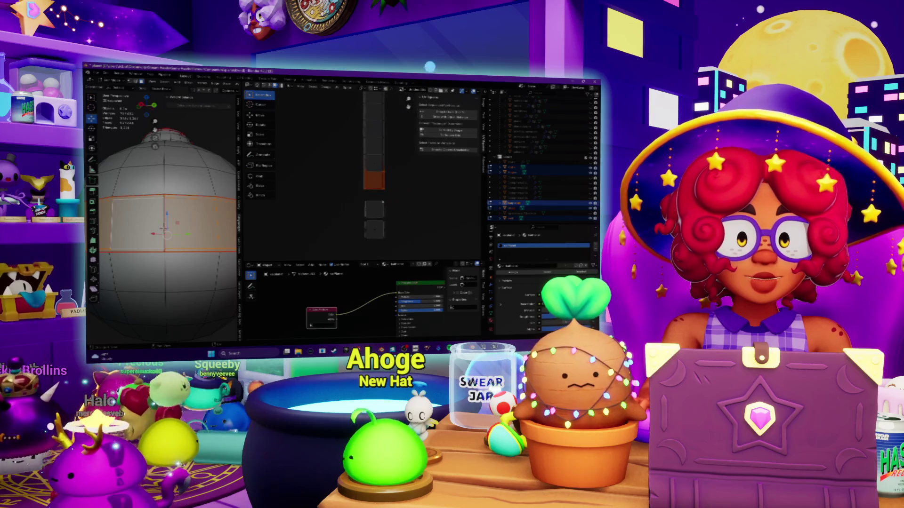
{"action": "scroll", "coordinate": [364, 170], "scroll_direction": "down", "scroll_amount": 3}
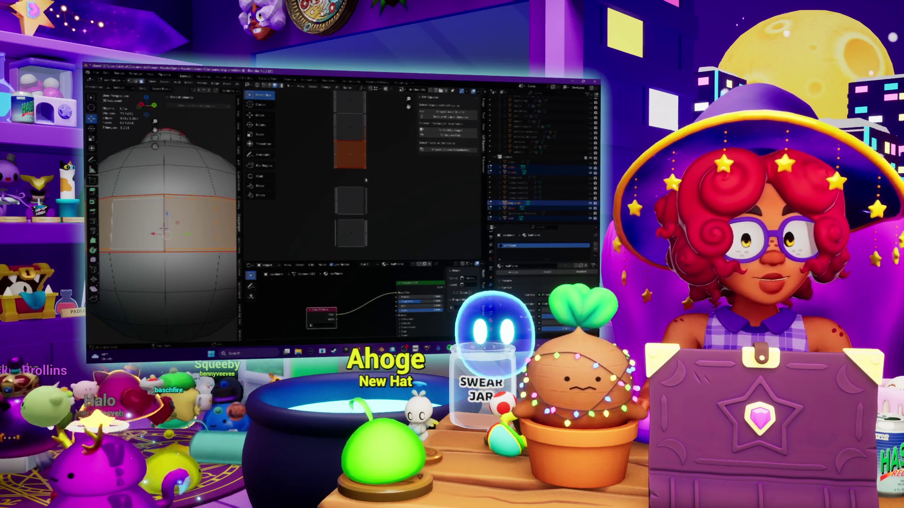
Step: Lay the UV islands out as a tall column and slot the orange island into line with them
{"action": "key", "text": "u"}
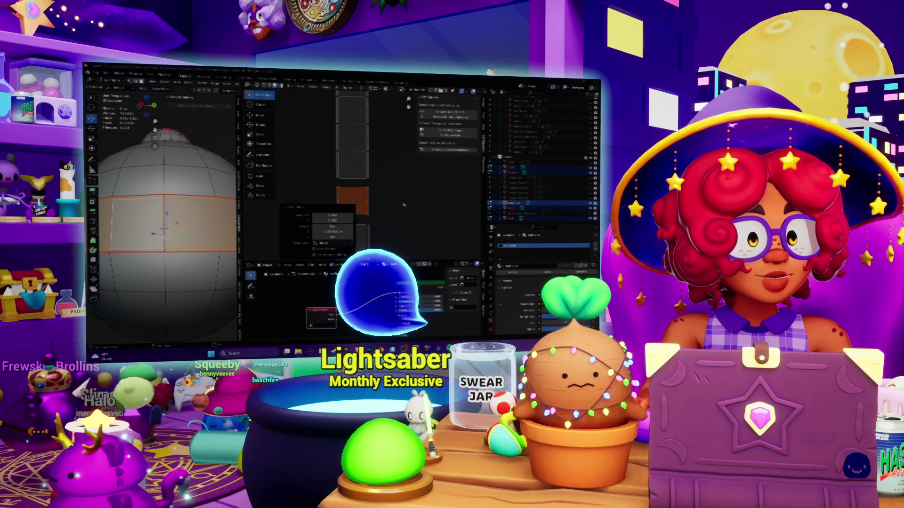
{"action": "middle_click_drag", "start_coordinate": [389, 188], "coordinate": [362, 186]}
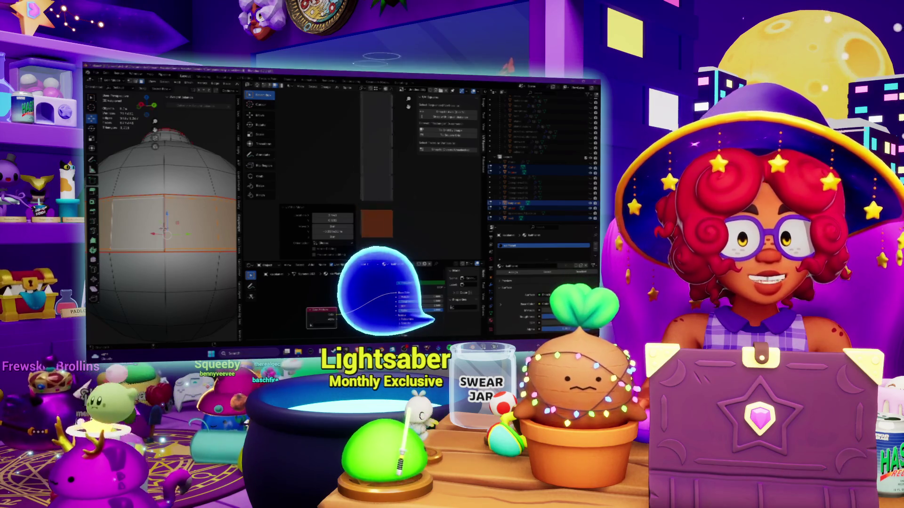
{"action": "left_click_drag", "start_coordinate": [363, 186], "coordinate": [410, 201]}
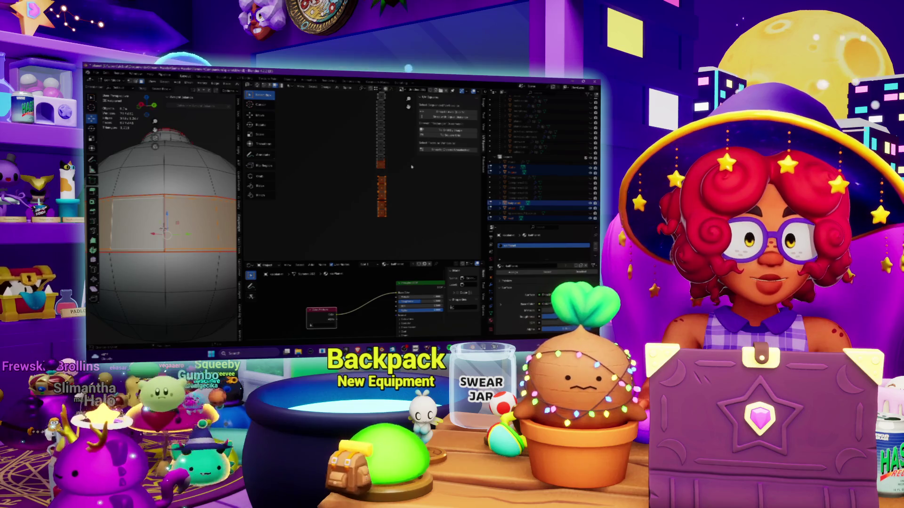
Step: Try several Pack Islands arrangements, then grab and place the orange island lower in the column
{"action": "key", "text": "ctrl+p"}
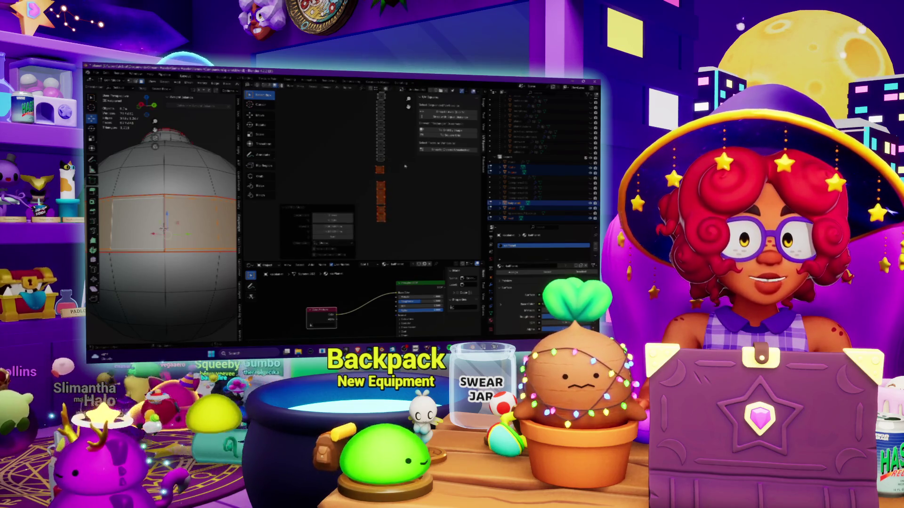
{"action": "key", "text": "ctrl+p"}
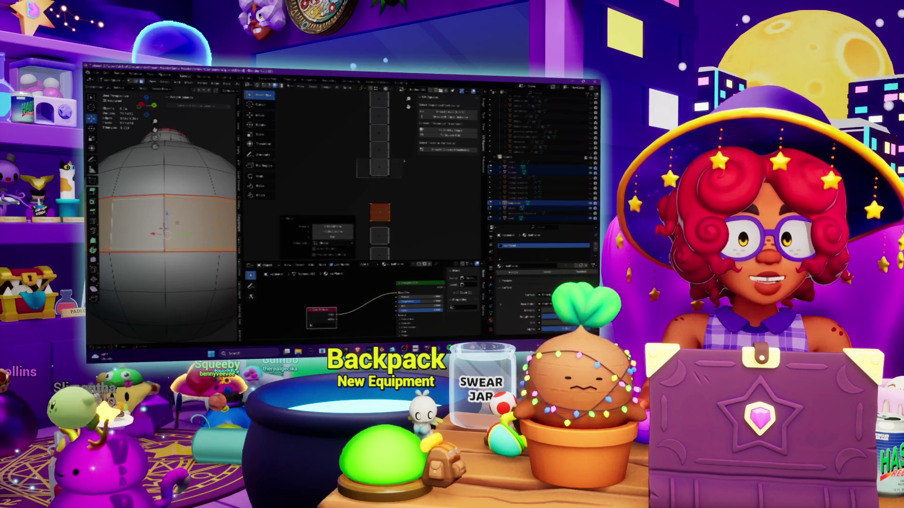
{"action": "key", "text": "ctrl+p"}
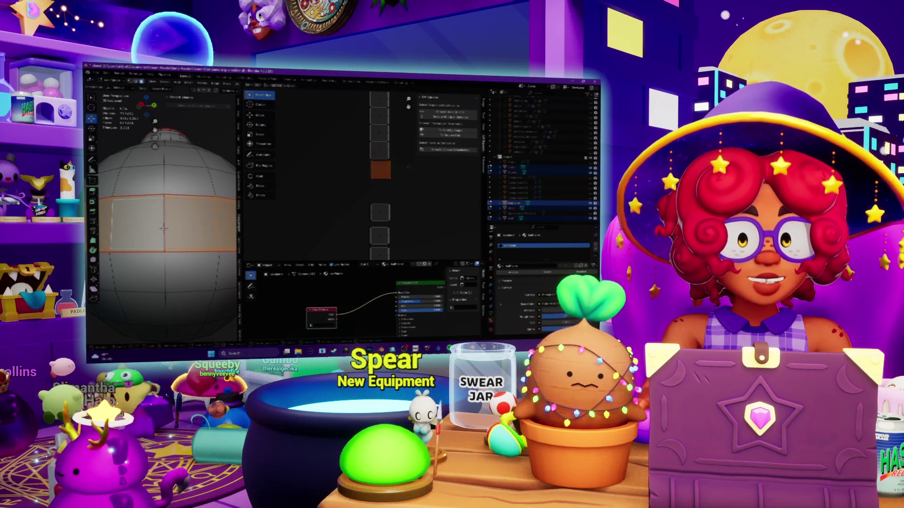
{"action": "key", "text": "g"}
{"action": "left_click", "coordinate": [409, 191]}
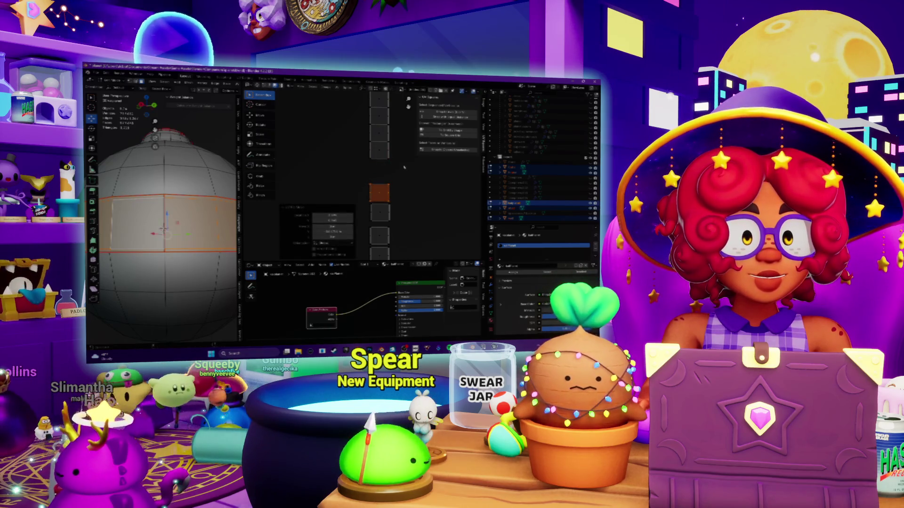
{"action": "key", "text": "g"}
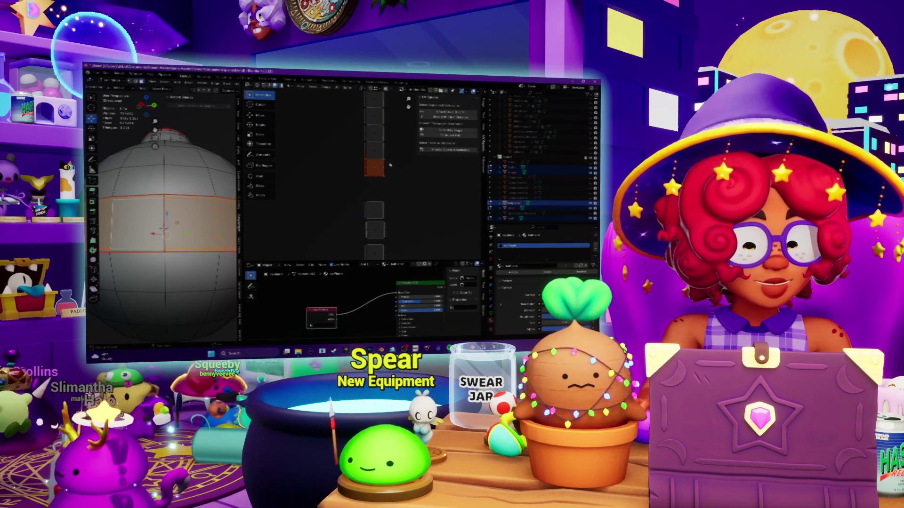
{"action": "left_click", "coordinate": [357, 198]}
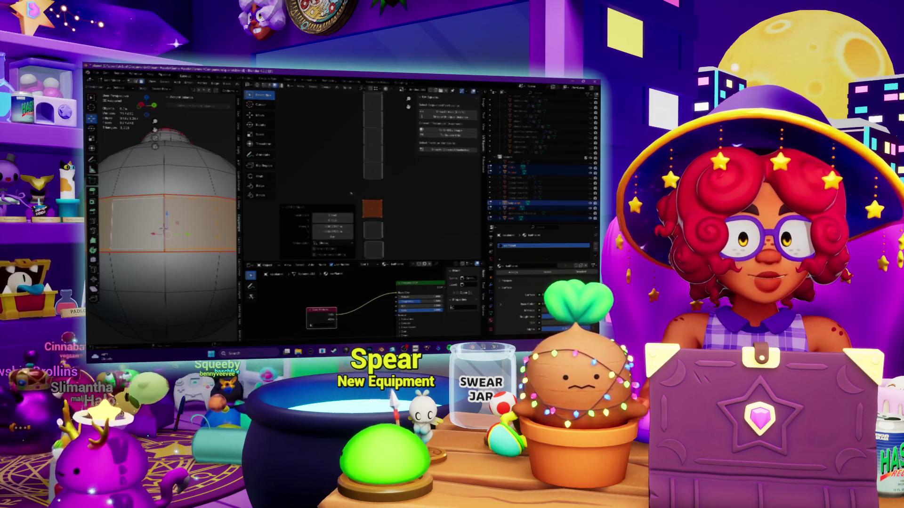
{"action": "key", "text": "g"}
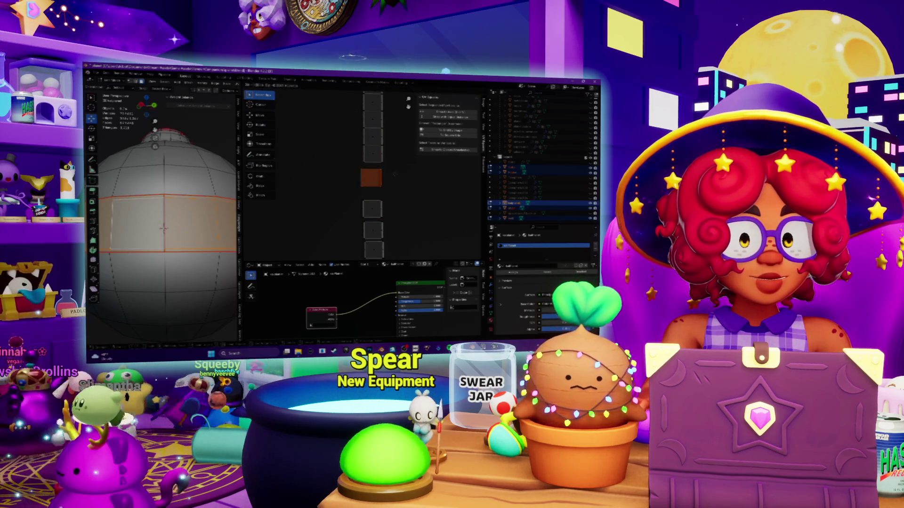
{"action": "left_click", "coordinate": [394, 181]}
Step: Undo and re-place the orange island until it settles higher in the column
{"action": "key", "text": "g"}
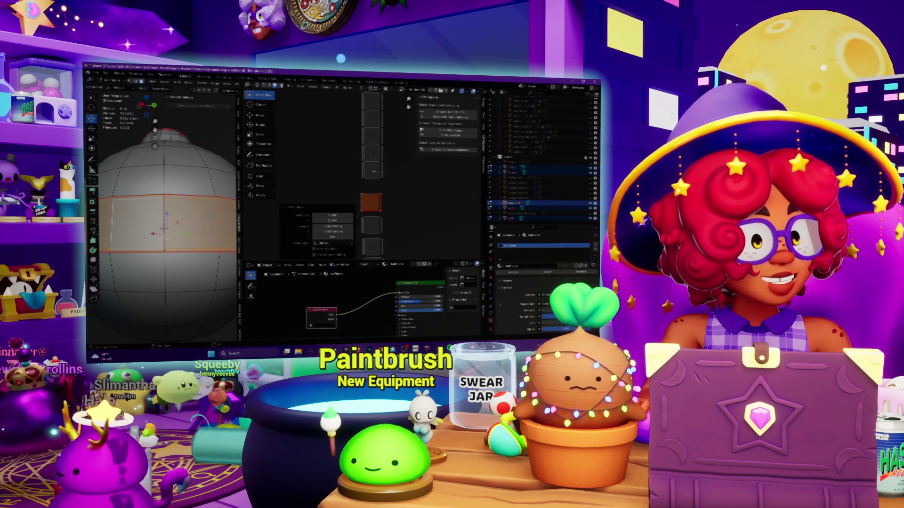
{"action": "key", "text": "ctrl+z"}
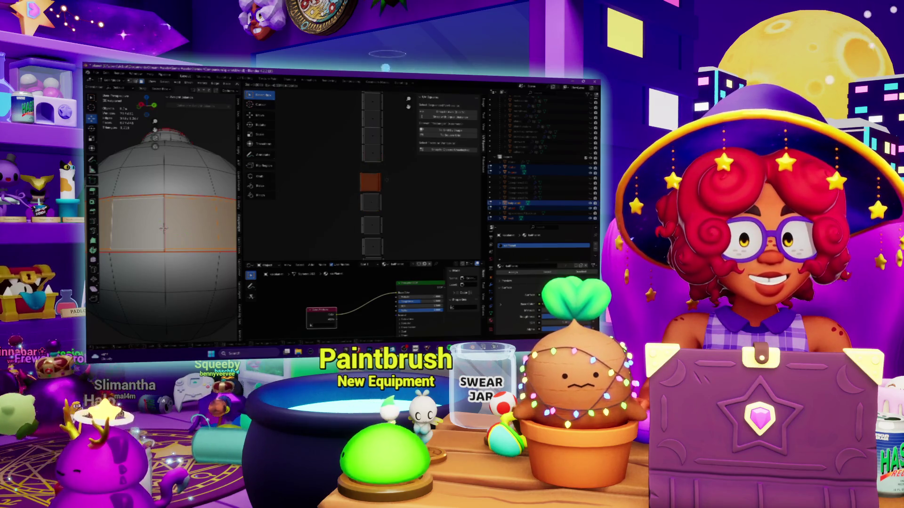
{"action": "left_click", "coordinate": [387, 178]}
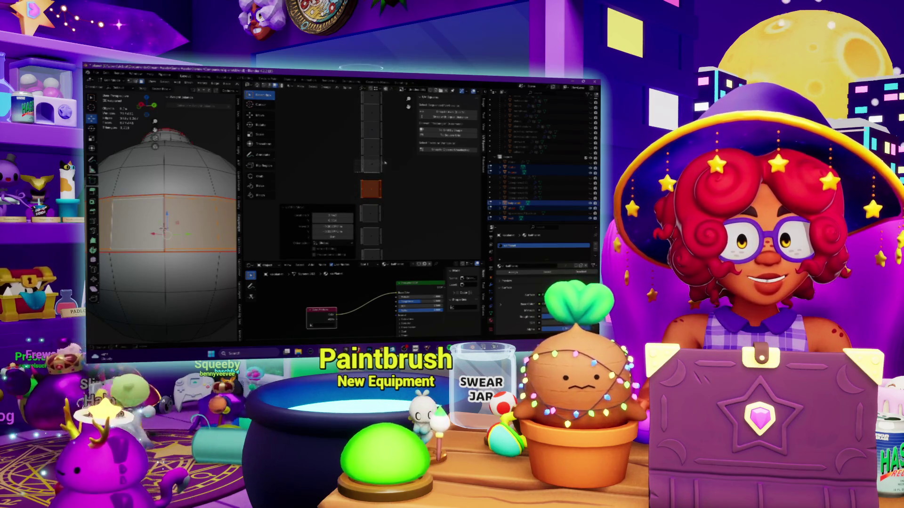
{"action": "key", "text": "ctrl+z"}
{"action": "left_click", "coordinate": [388, 168]}
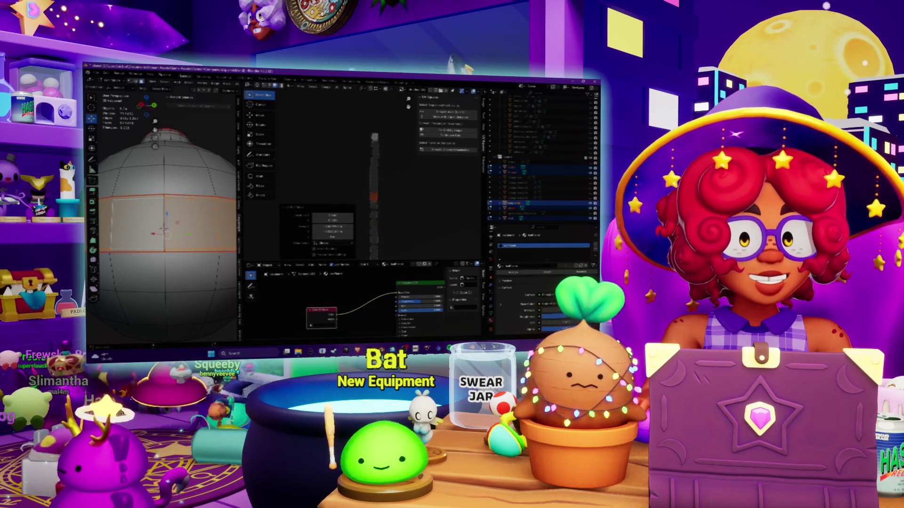
Step: Scale the islands apart and repack them into a thin vertical stack of square tiles
{"action": "key", "text": "s"}
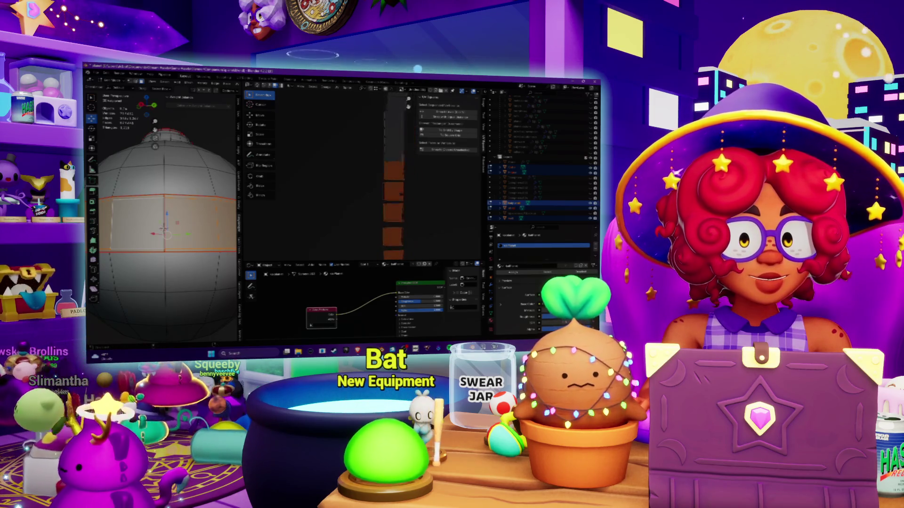
{"action": "key", "text": "ctrl+p"}
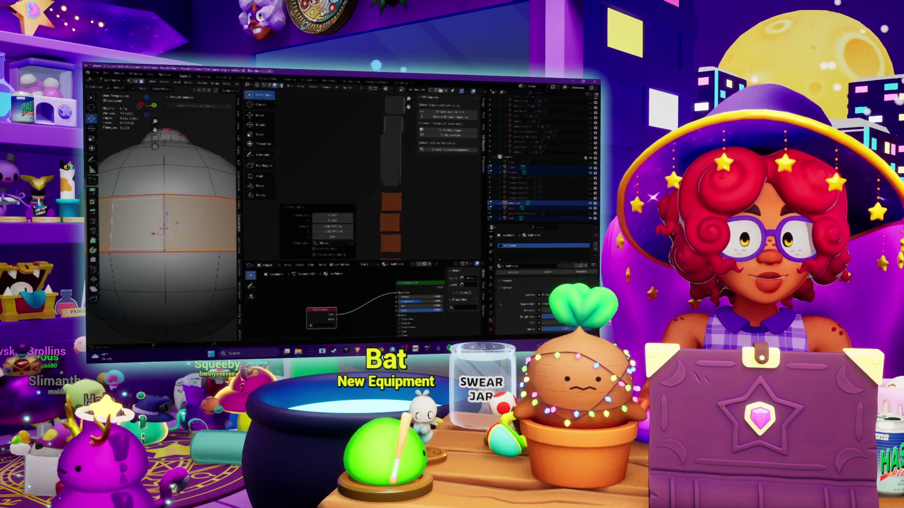
{"action": "key", "text": "s"}
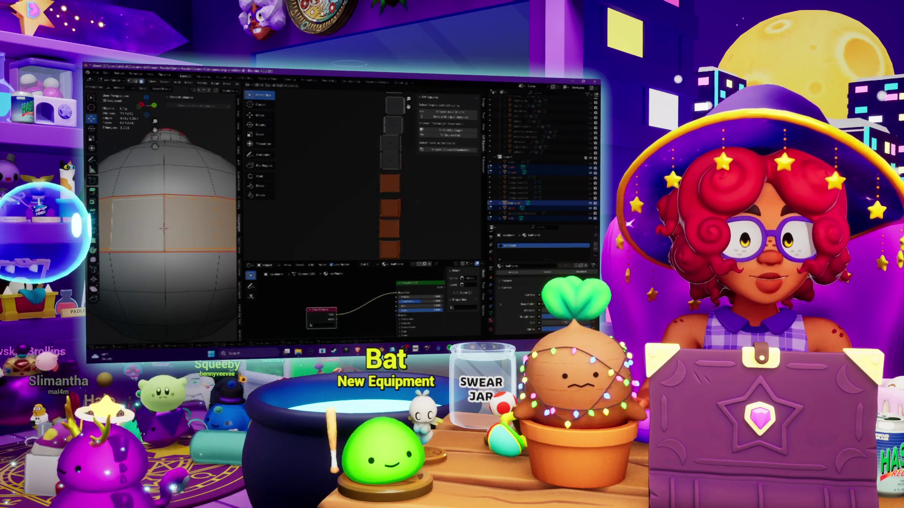
{"action": "key", "text": "ctrl+p"}
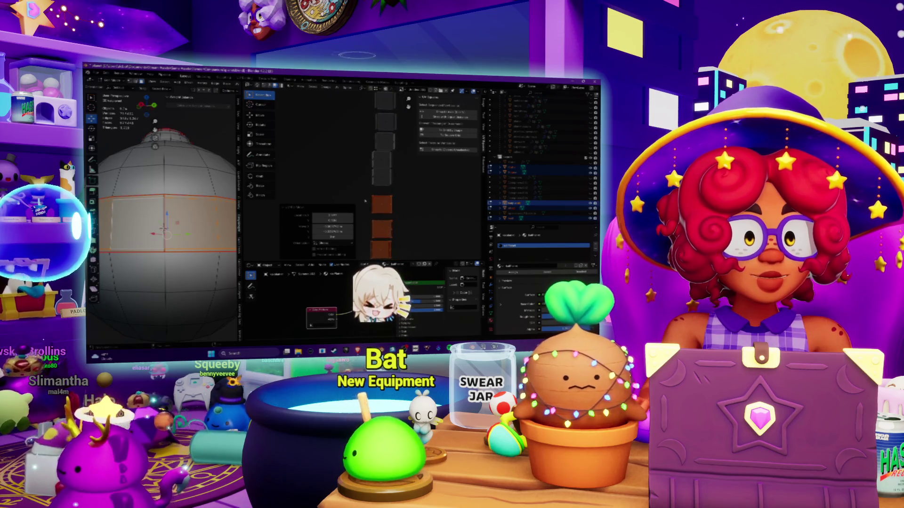
{"action": "key", "text": "ctrl+p"}
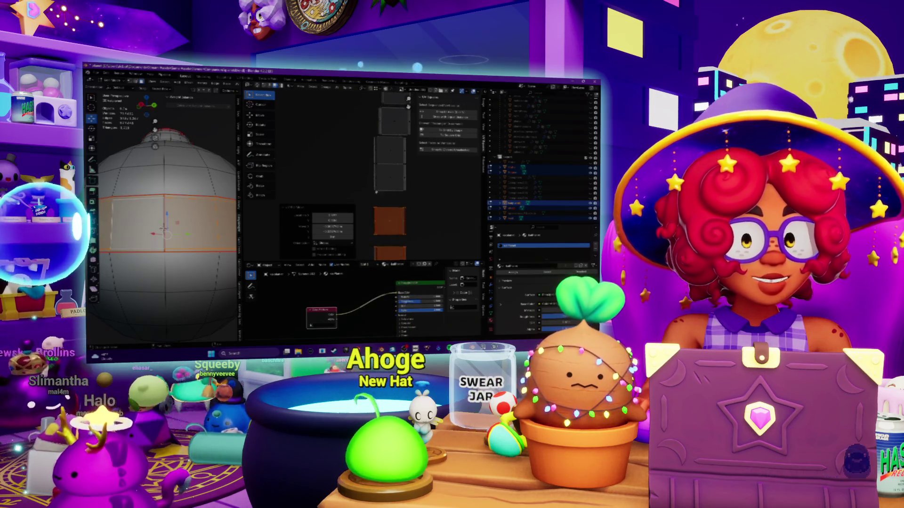
{"action": "left_click", "coordinate": [424, 200], "text": "shift"}
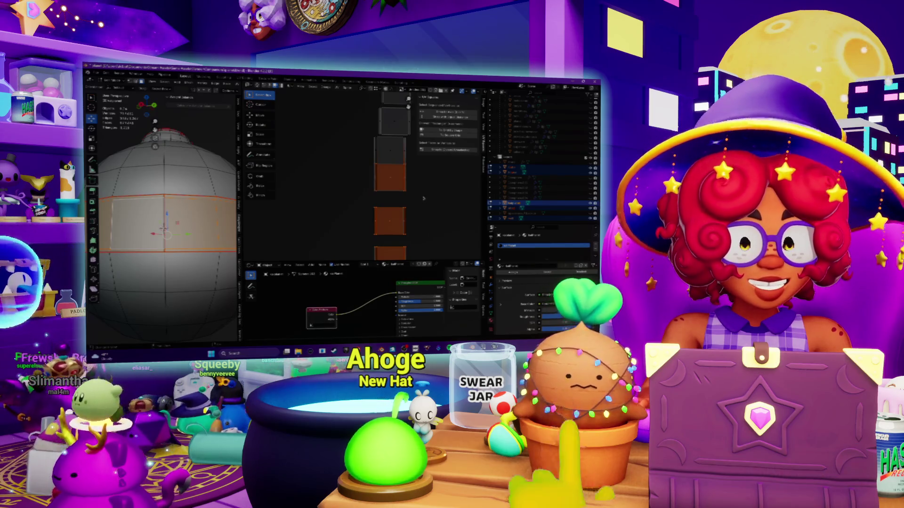
{"action": "key", "text": "ctrl+p"}
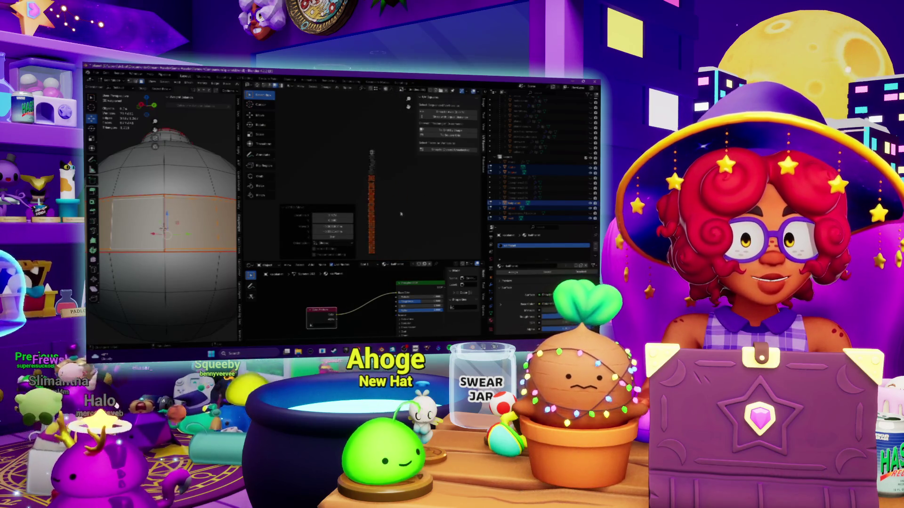
{"action": "left_click", "coordinate": [408, 185]}
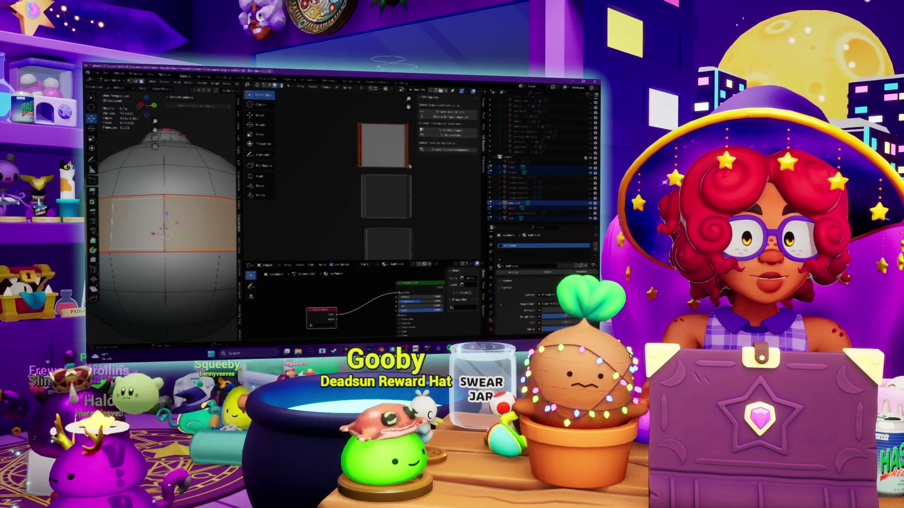
Step: Scale the square islands to zero on X into a thin line and move it up-left, then switch to the music player
{"action": "left_click_drag", "start_coordinate": [384, 145], "coordinate": [385, 198]}
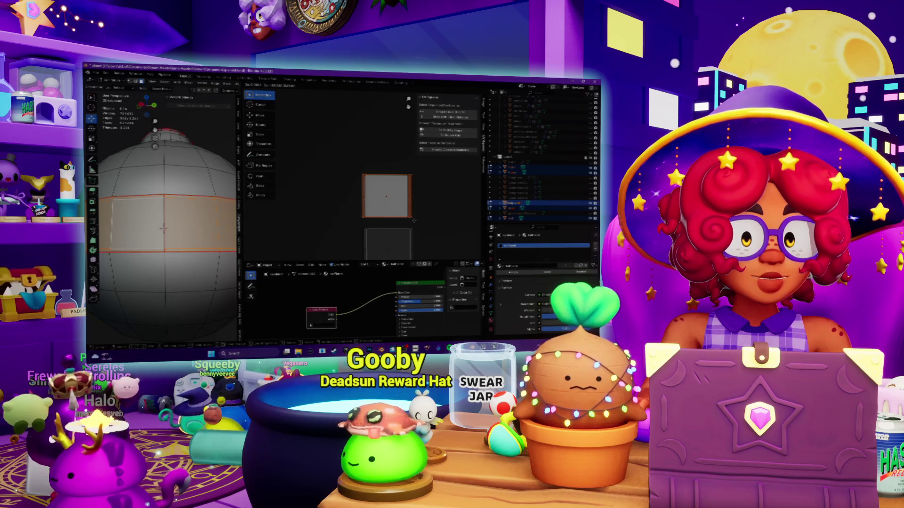
{"action": "key", "text": "s"}
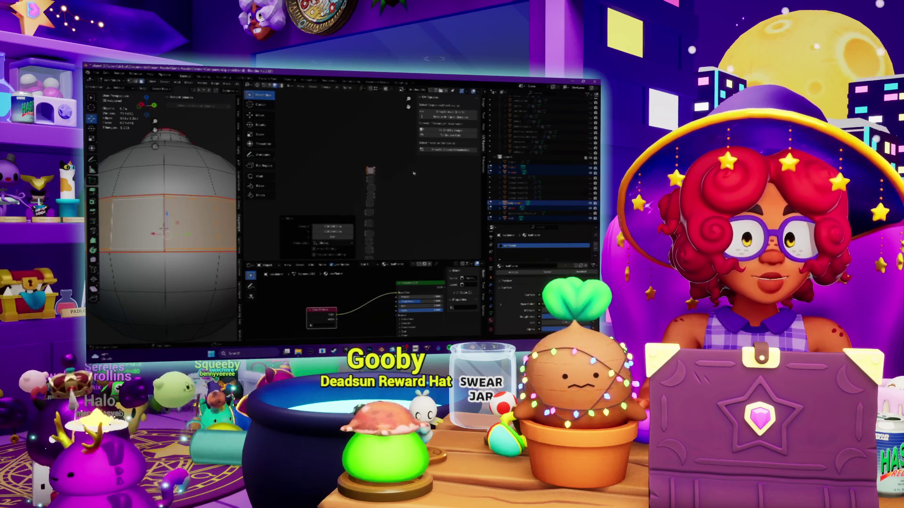
{"action": "left_click_drag", "start_coordinate": [399, 207], "coordinate": [392, 167]}
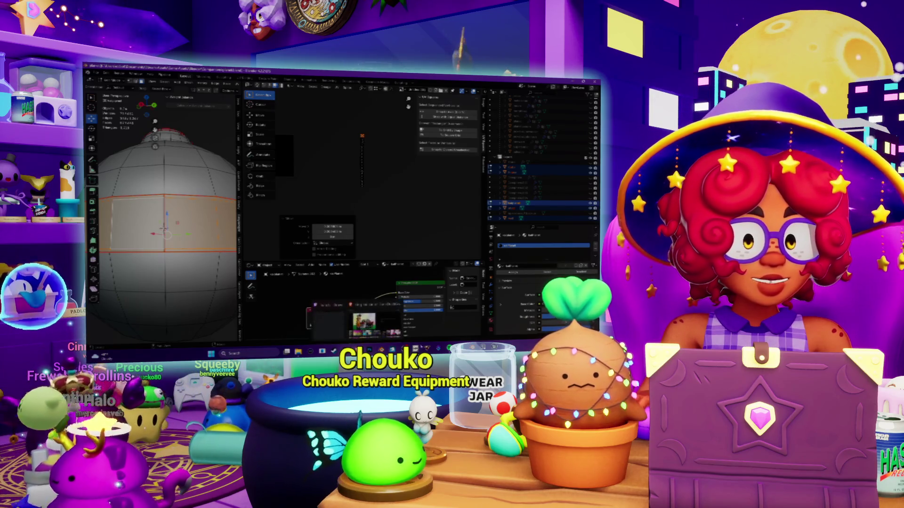
{"action": "key", "text": "alt+Tab"}
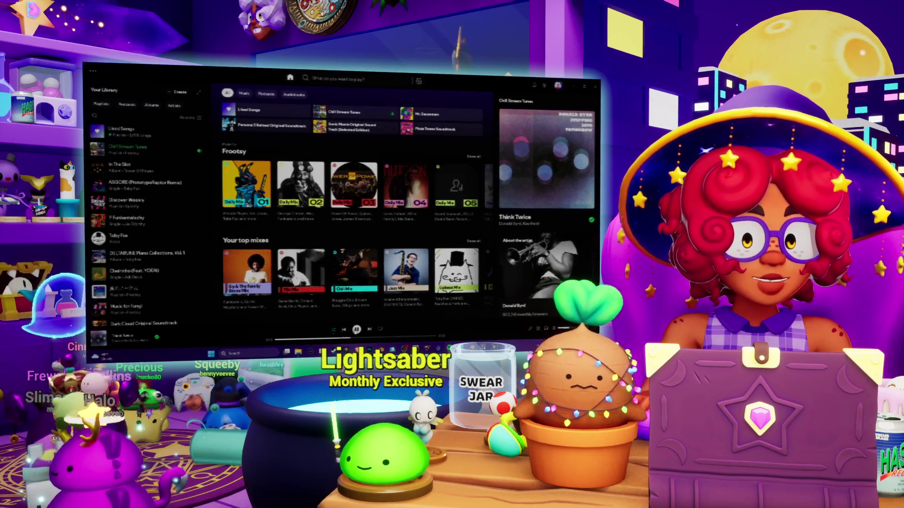